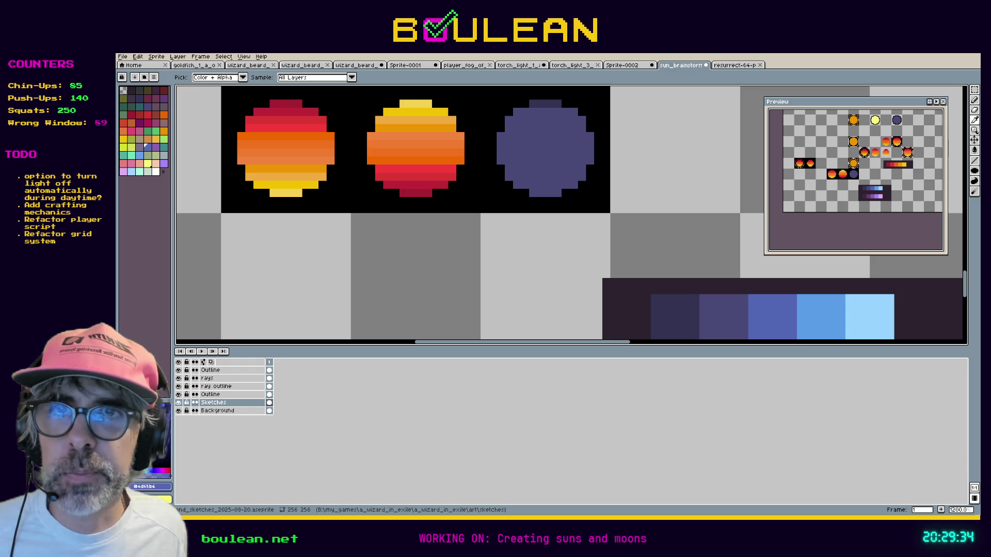
- Switch from the Aseprite sun and moon sketch to Godot's player.gd script
{"action": "key", "text": "alt+Tab"}
- Run the project from player.gd with F5 so the wizard appears on the forest map
{"action": "left_click", "coordinate": [581, 307]}
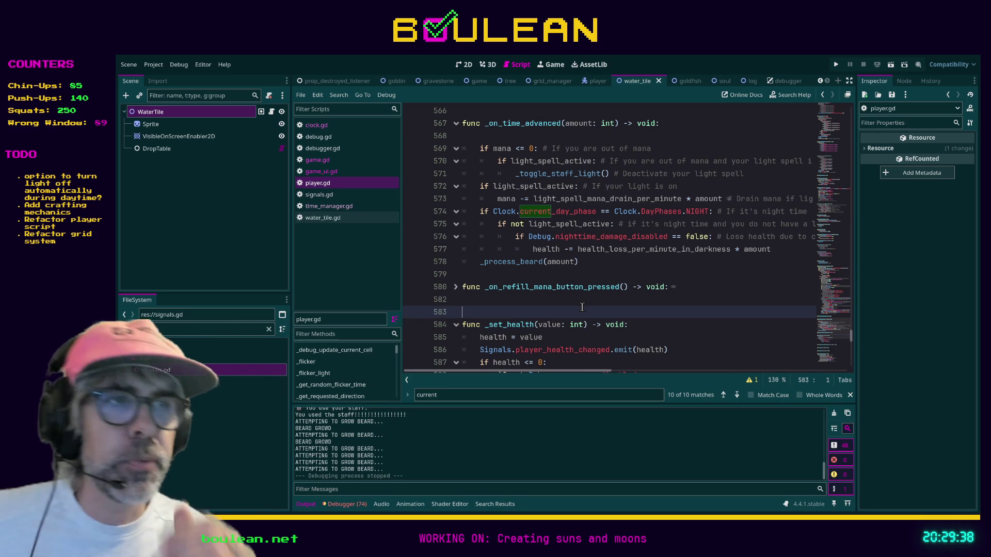
{"action": "key", "text": "F5"}
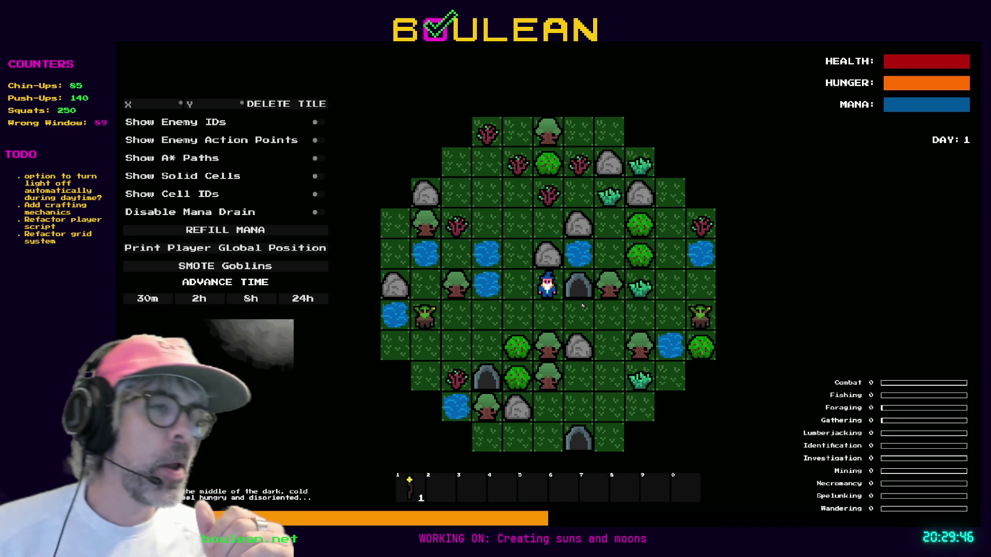
{"action": "left_click", "coordinate": [582, 306]}
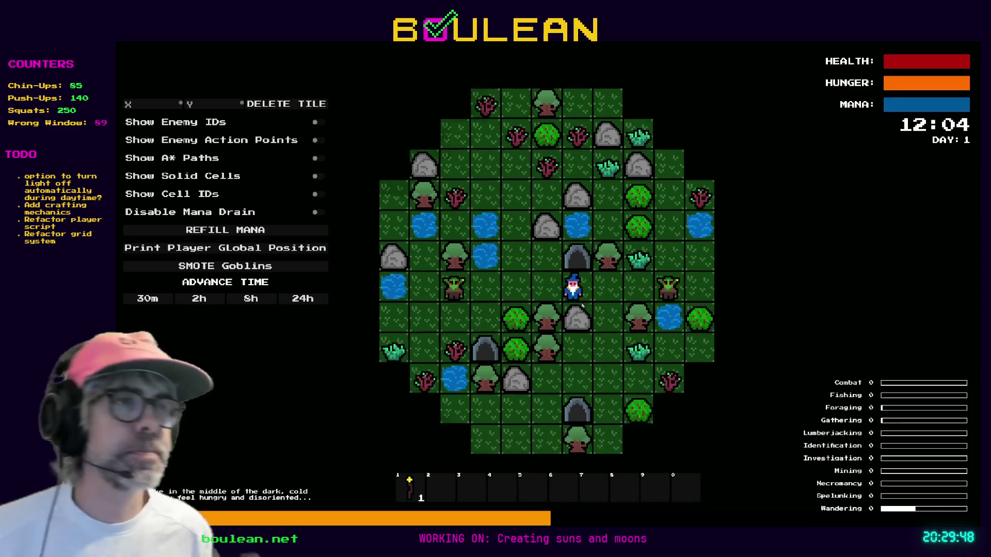
- Attack and kill the goblins to the wizard's right and left
{"action": "key", "text": "Right"}
{"action": "key", "text": "Right"}
{"action": "key", "text": "Right"}
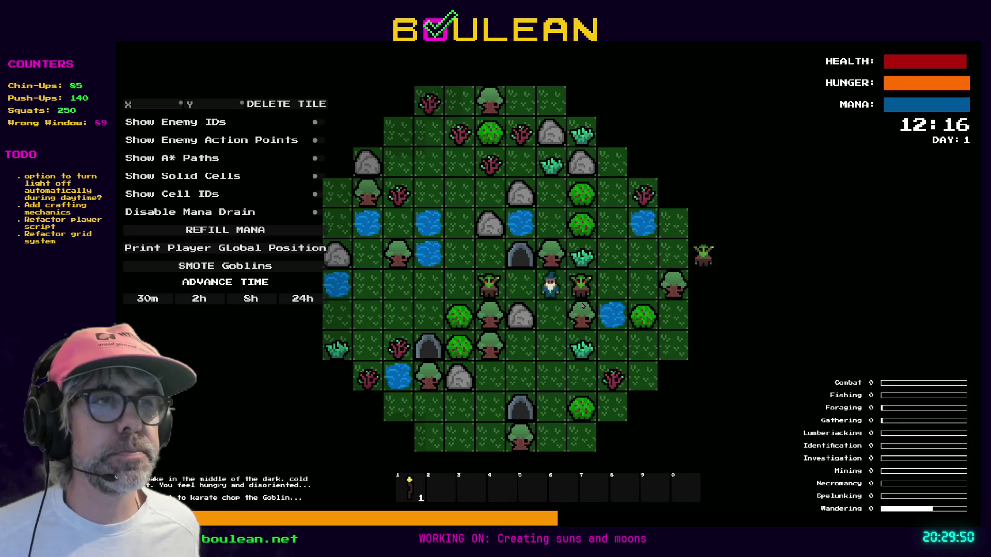
{"action": "key", "text": "Right"}
{"action": "key", "text": "Right"}
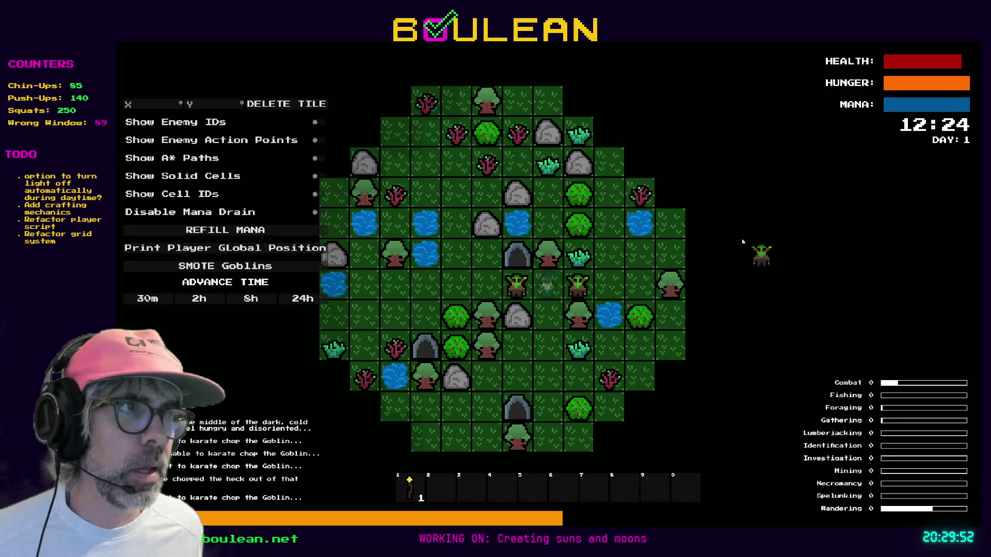
{"action": "key", "text": "Right"}
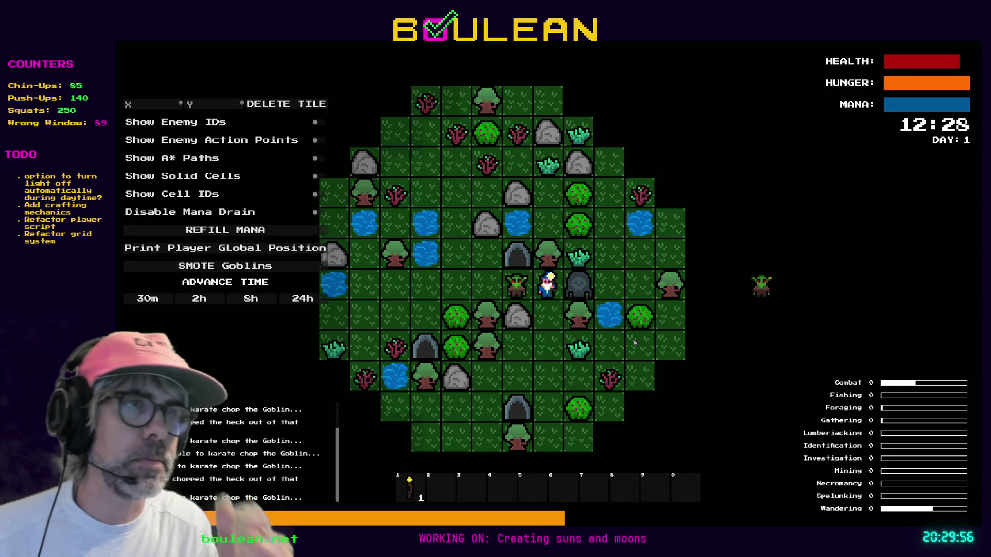
{"action": "key", "text": "Left"}
{"action": "key", "text": "Left"}
{"action": "key", "text": "Left"}
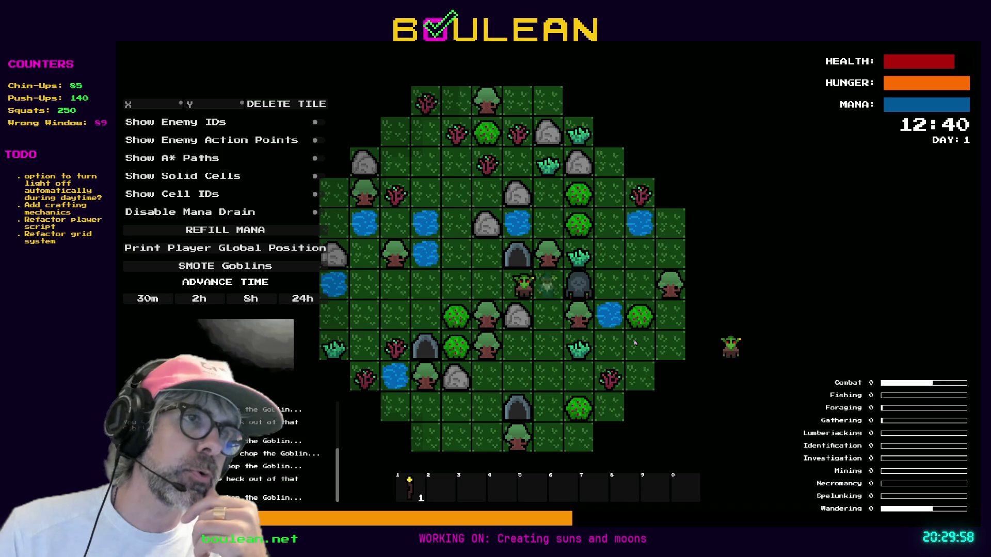
{"action": "key", "text": "Left"}
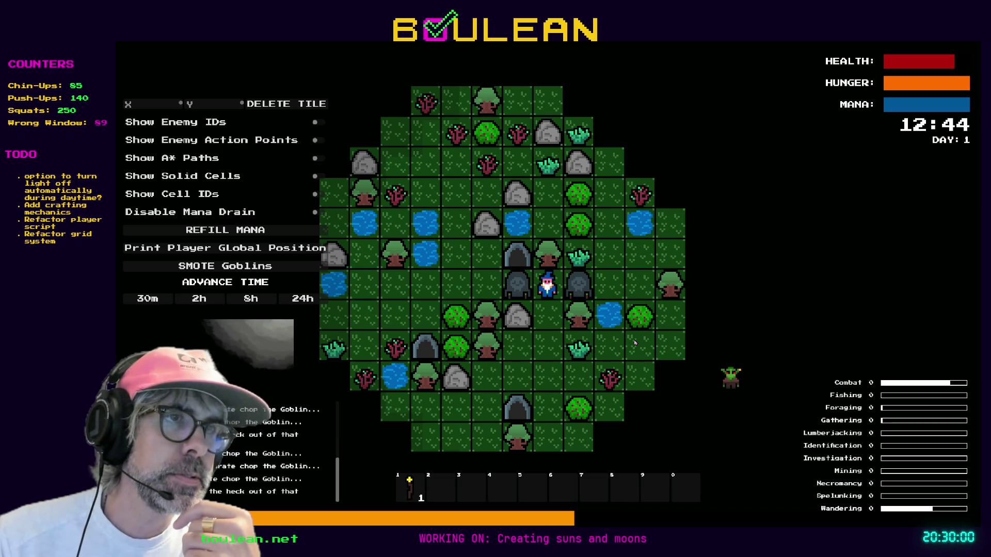
{"action": "key", "text": "Left"}
{"action": "key", "text": "Left"}
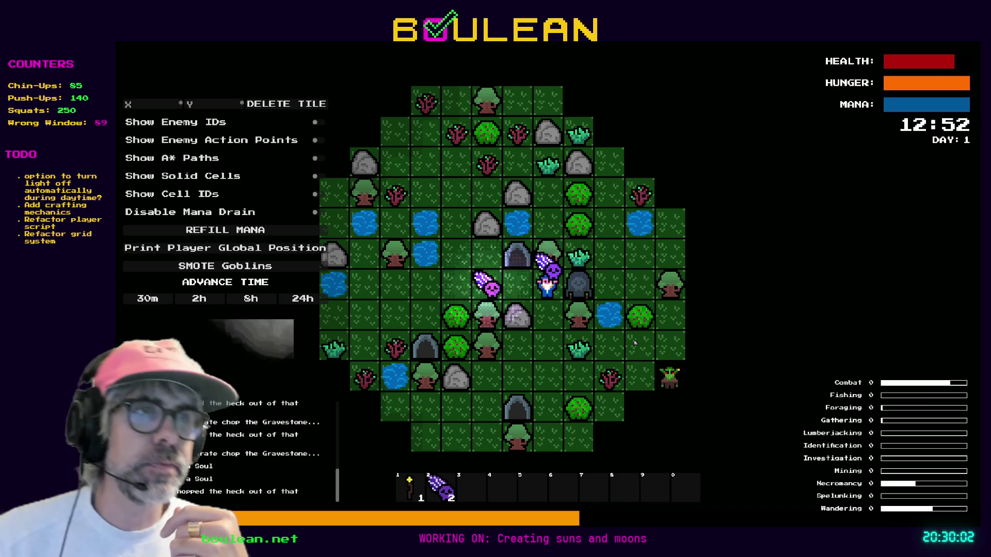
{"action": "scroll", "coordinate": [545, 305], "scroll_direction": "up", "scroll_amount": 3}
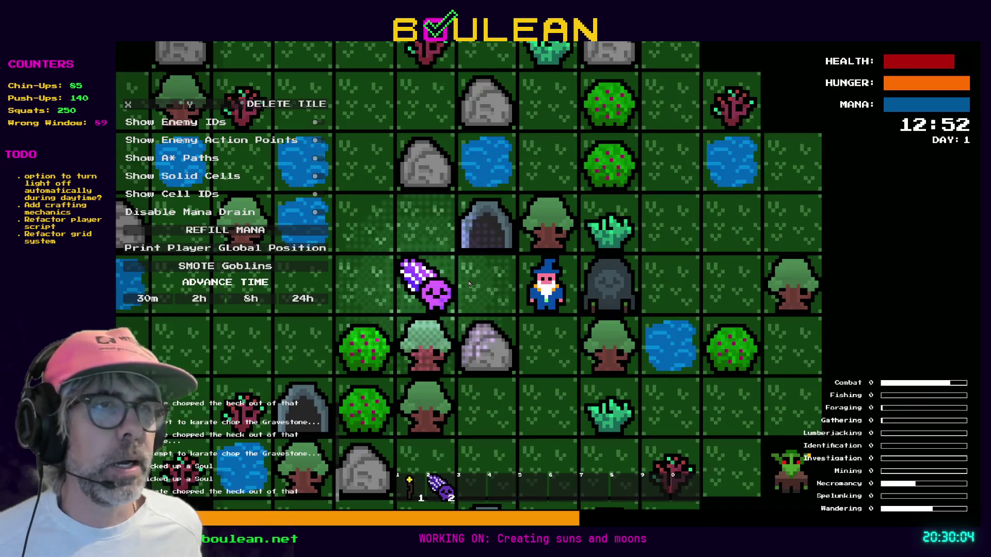
- Break the gravestone into souls, chop the tree for logs, and cut the Grass Tuft
{"action": "key", "text": "Right"}
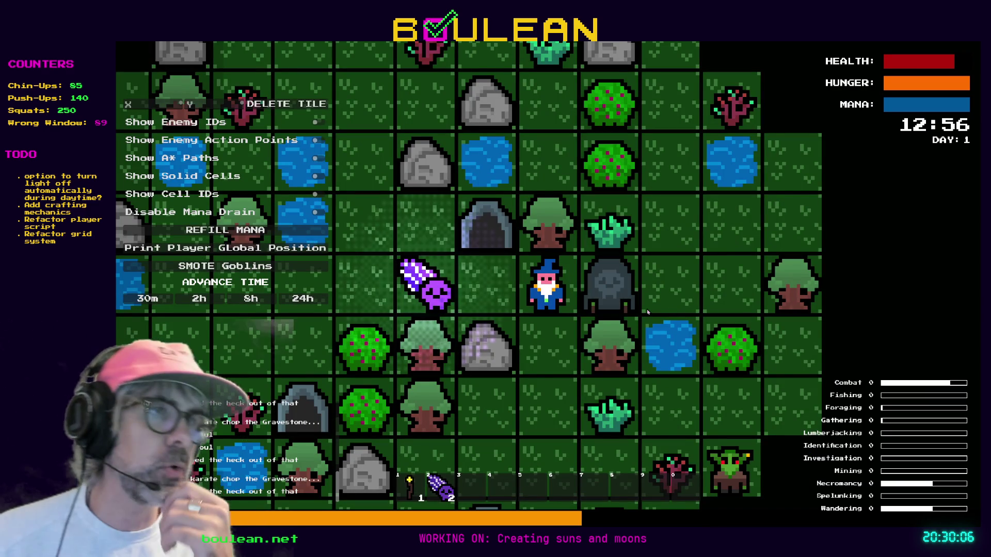
{"action": "key", "text": "Right"}
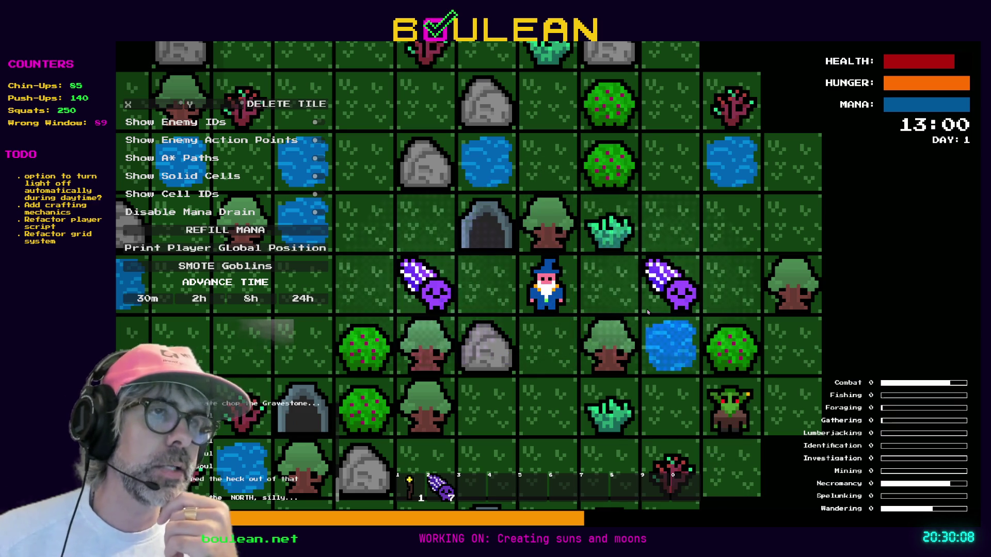
{"action": "key", "text": "Up"}
{"action": "key", "text": "Up"}
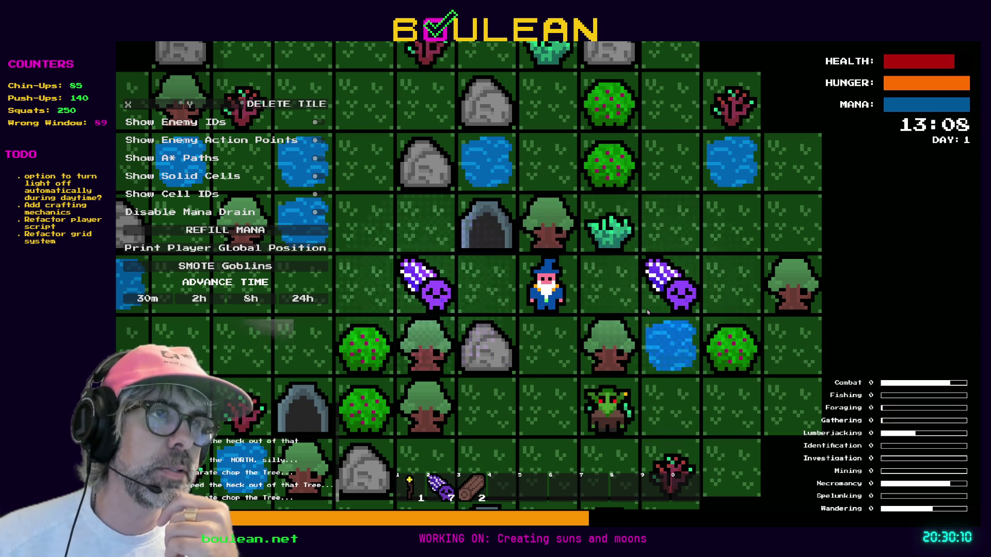
{"action": "key", "text": "Up"}
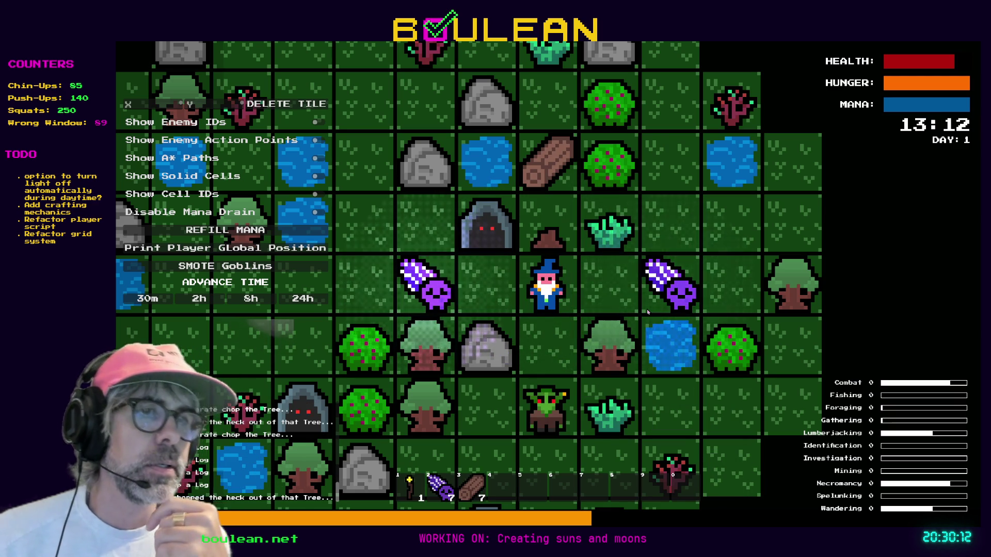
{"action": "key", "text": "e"}
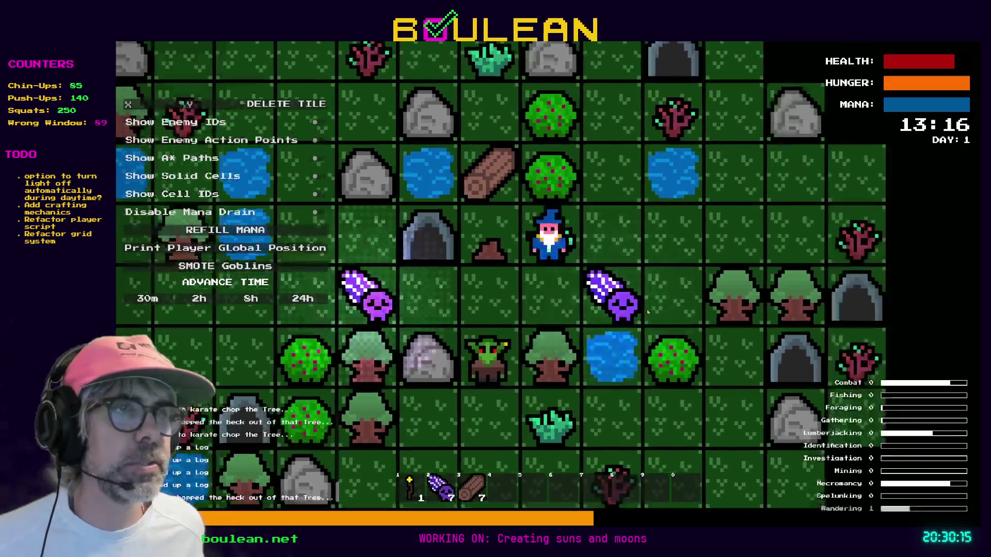
{"action": "key", "text": "d"}
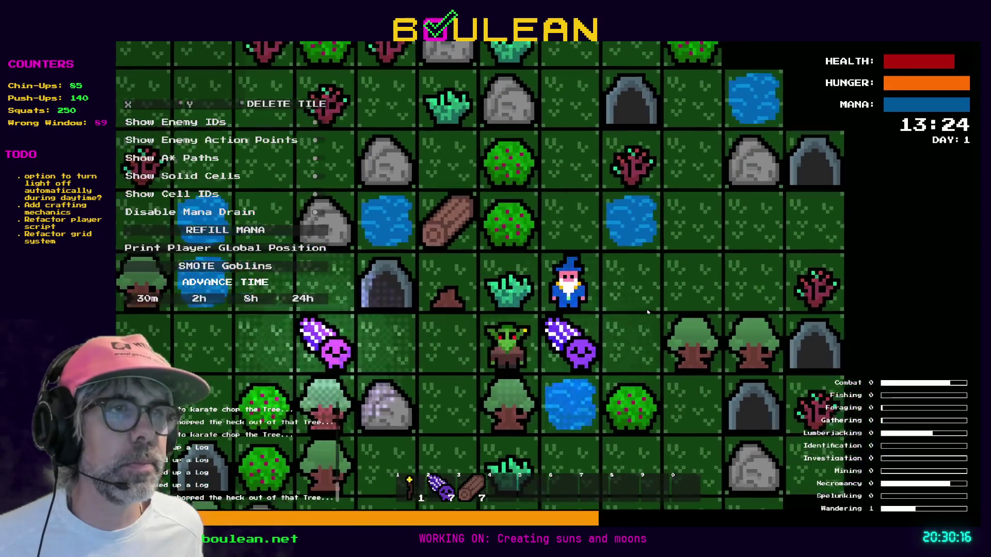
{"action": "key", "text": "Left"}
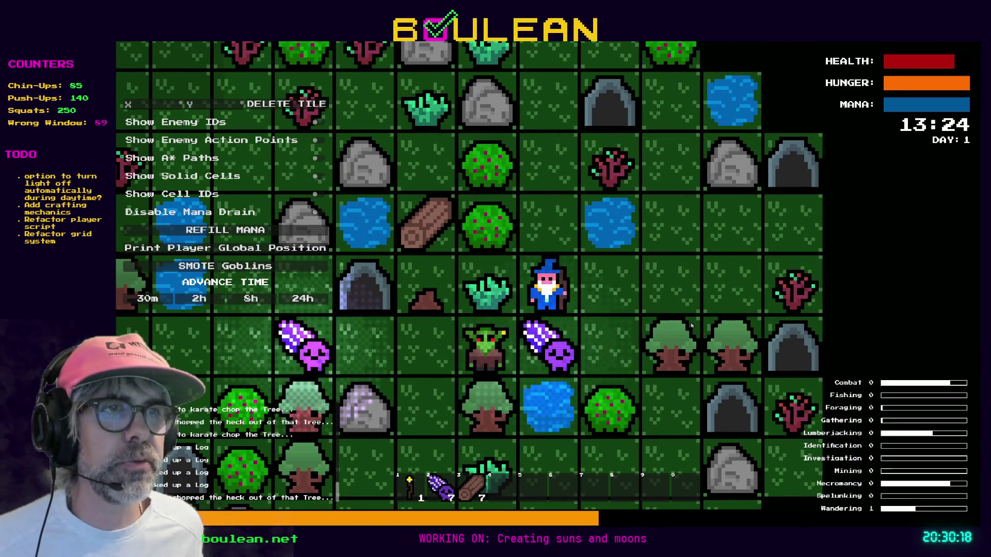
- Pick up the souls, clear goblins with SMOTE Goblins, and fish the water below for a goldfish
{"action": "key", "text": "s"}
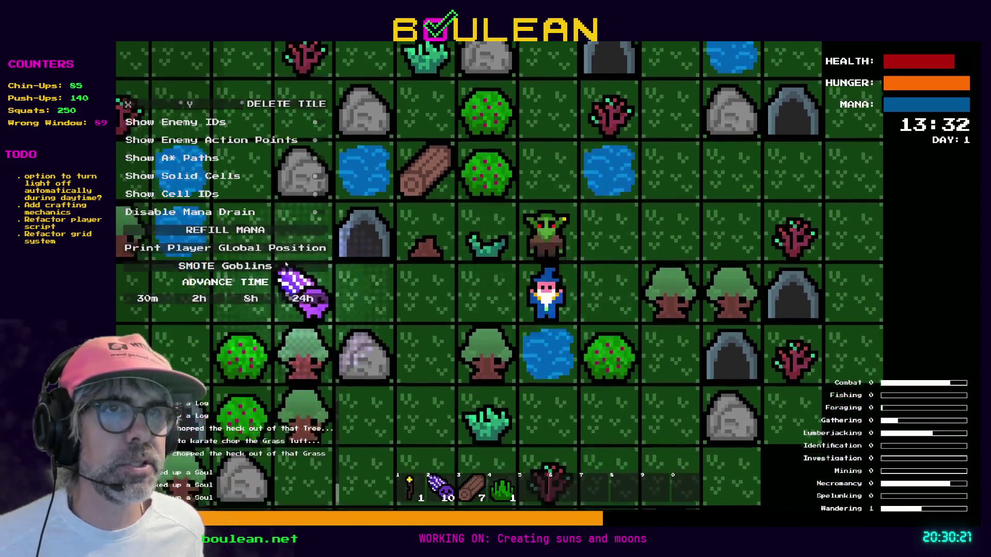
{"action": "left_click", "coordinate": [292, 263]}
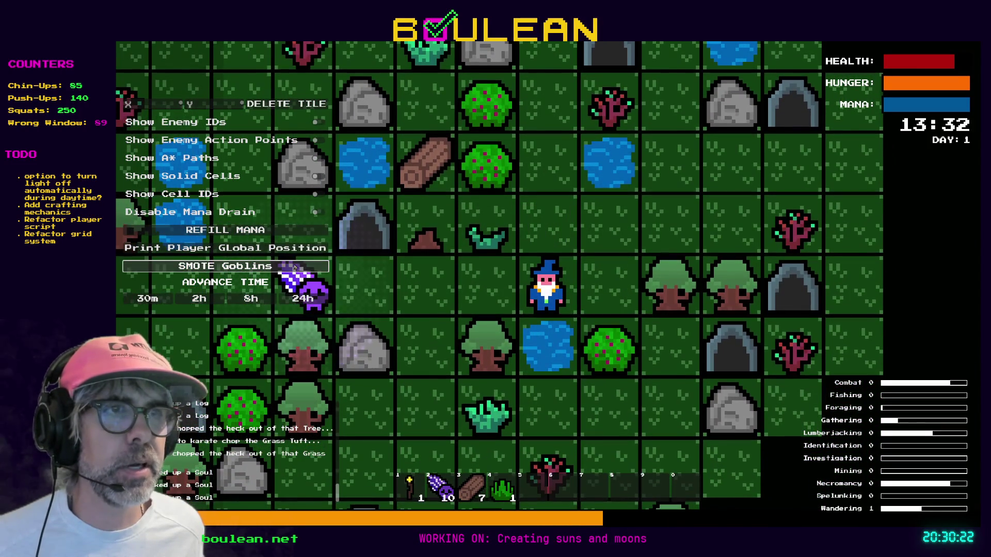
{"action": "key", "text": "Down"}
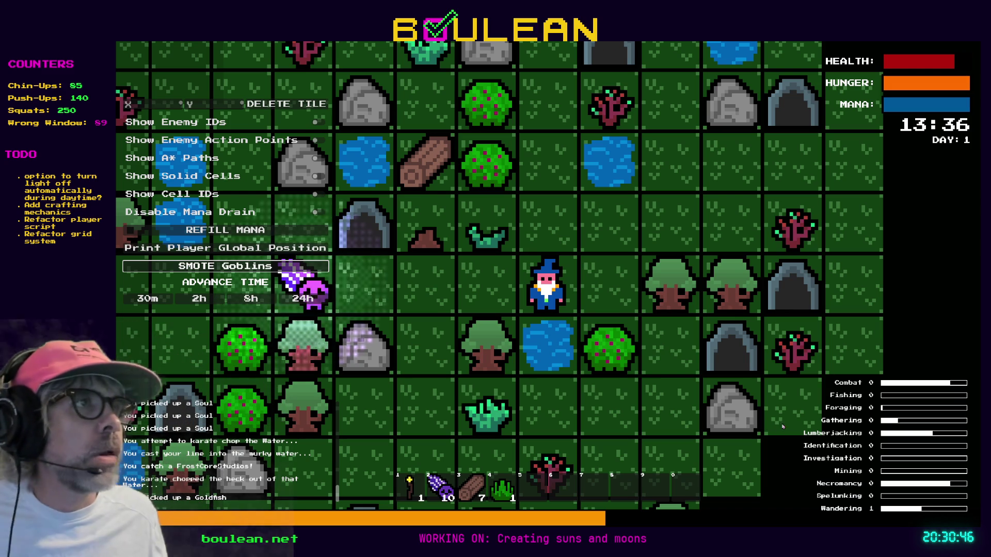
{"action": "left_click", "coordinate": [663, 276]}
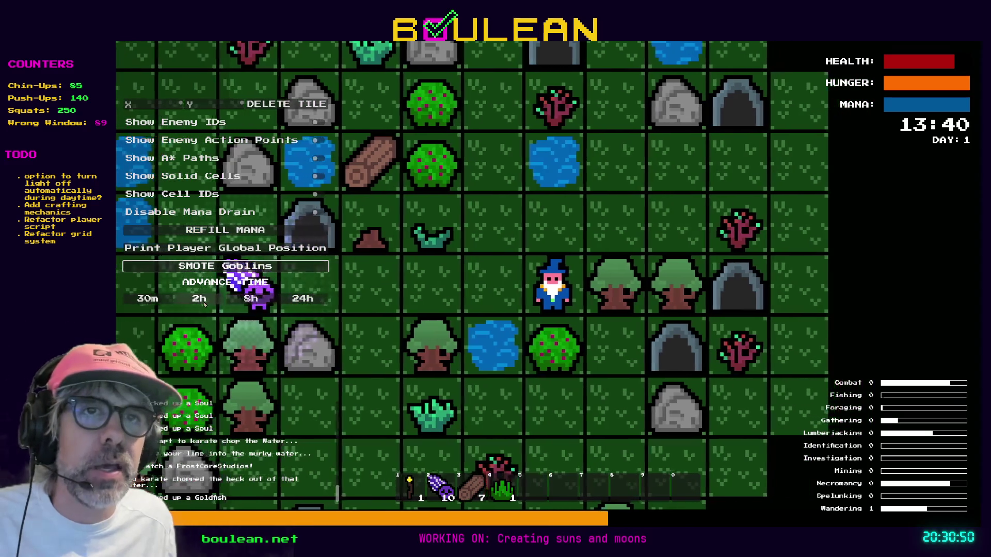
- Advance the clock by 2 hours five times, into late night
{"action": "left_click", "coordinate": [224, 299]}
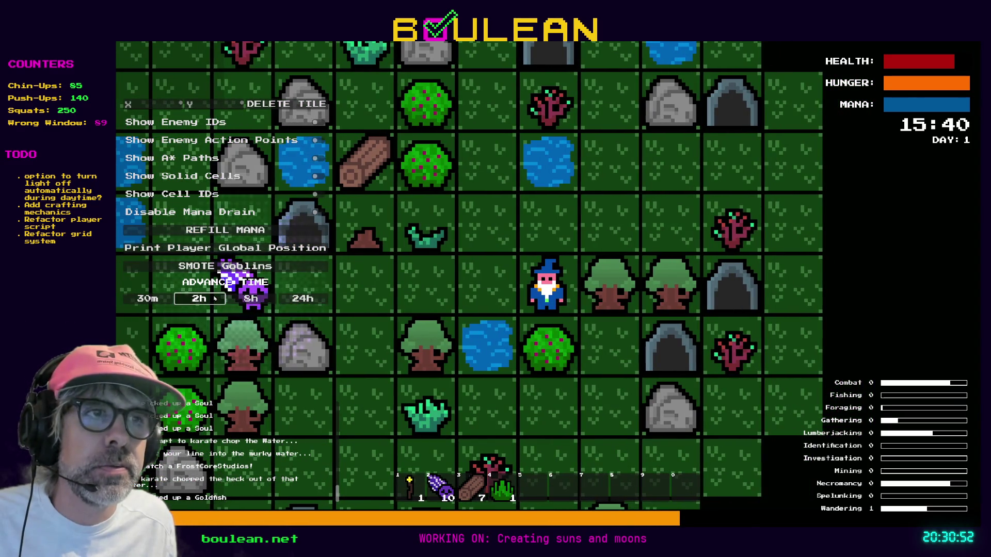
{"action": "left_click", "coordinate": [213, 299]}
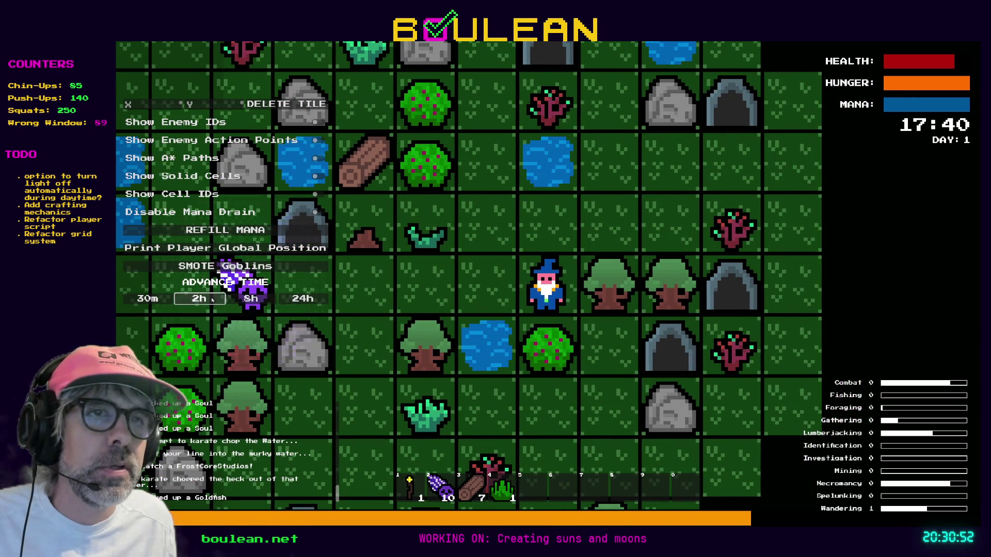
{"action": "left_click", "coordinate": [213, 300]}
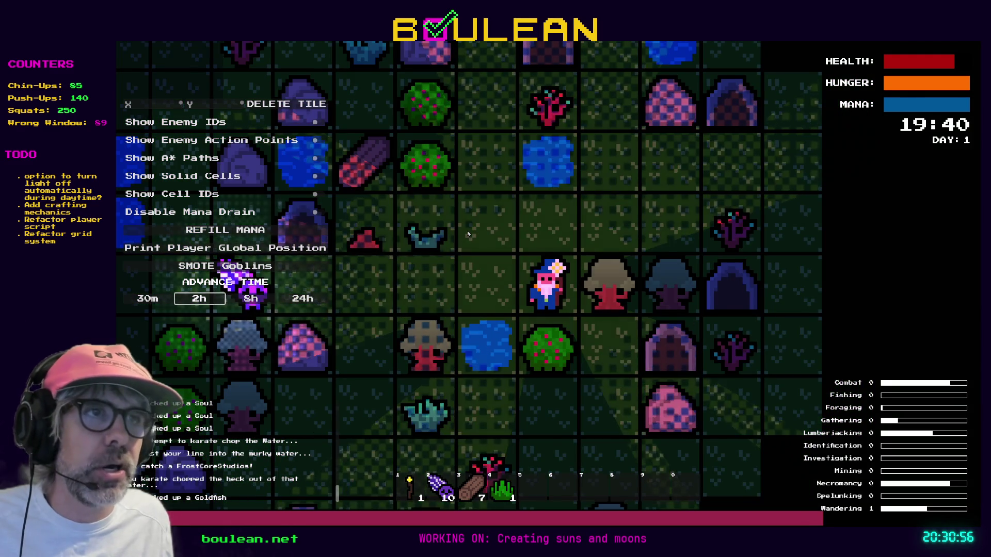
{"action": "key", "text": "w"}
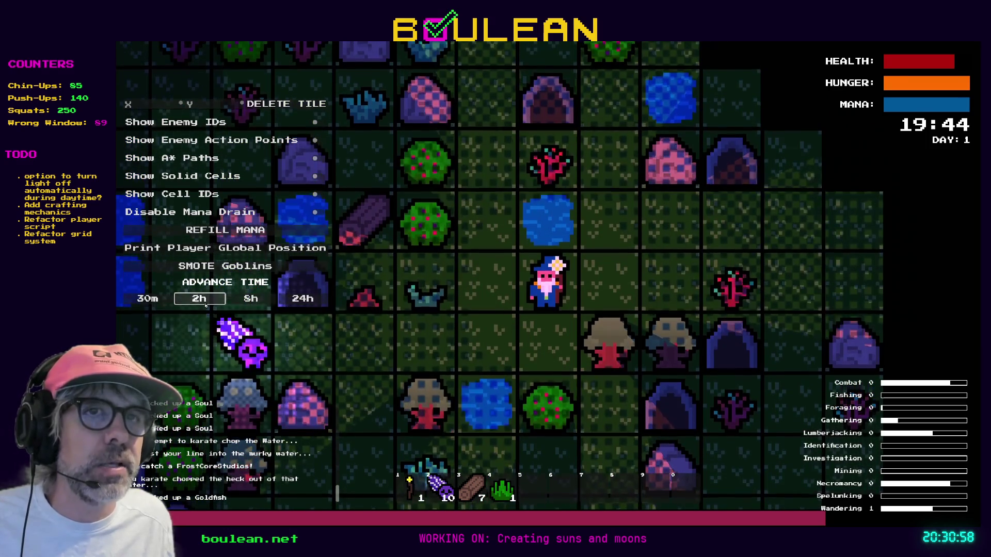
{"action": "left_click", "coordinate": [203, 302]}
{"action": "left_click", "coordinate": [203, 303]}
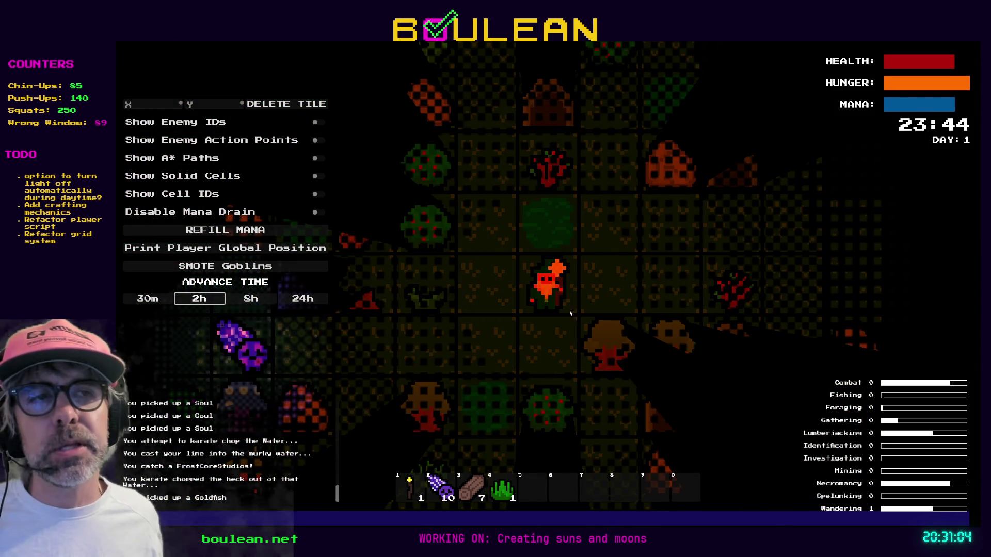
- Walk the wizard left and down until the clock rolls over to 00:04 on Day 2
{"action": "key", "text": "a"}
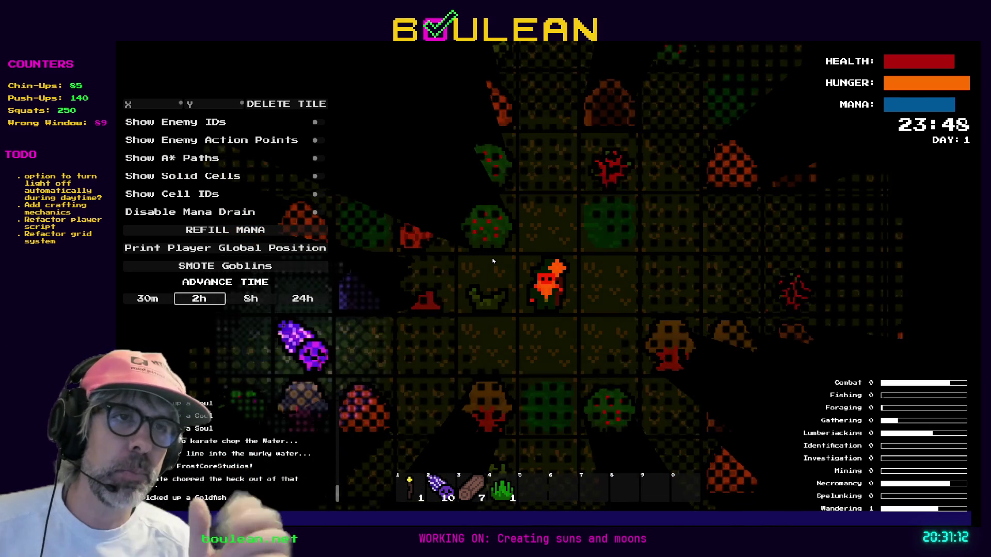
{"action": "key", "text": "s"}
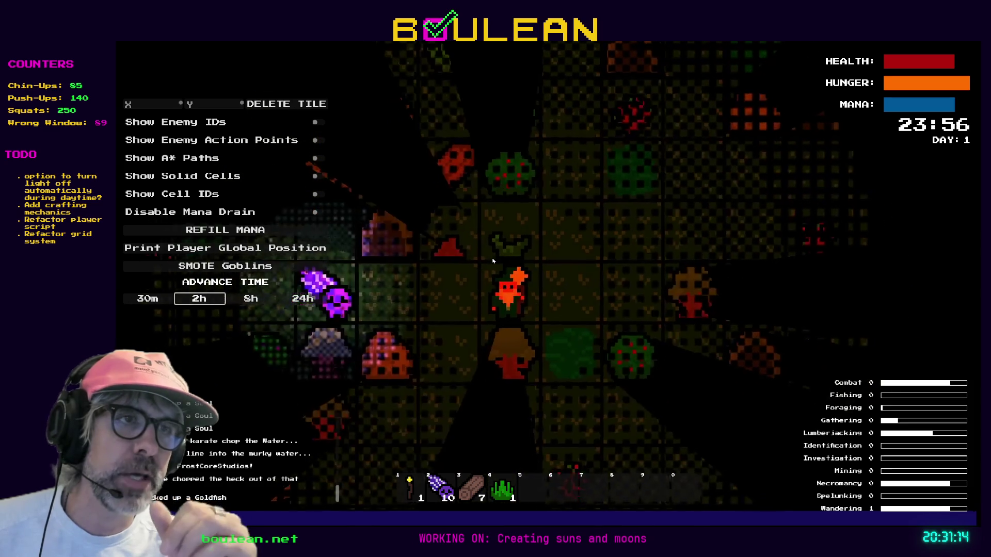
{"action": "key", "text": "a"}
{"action": "key", "text": "a"}
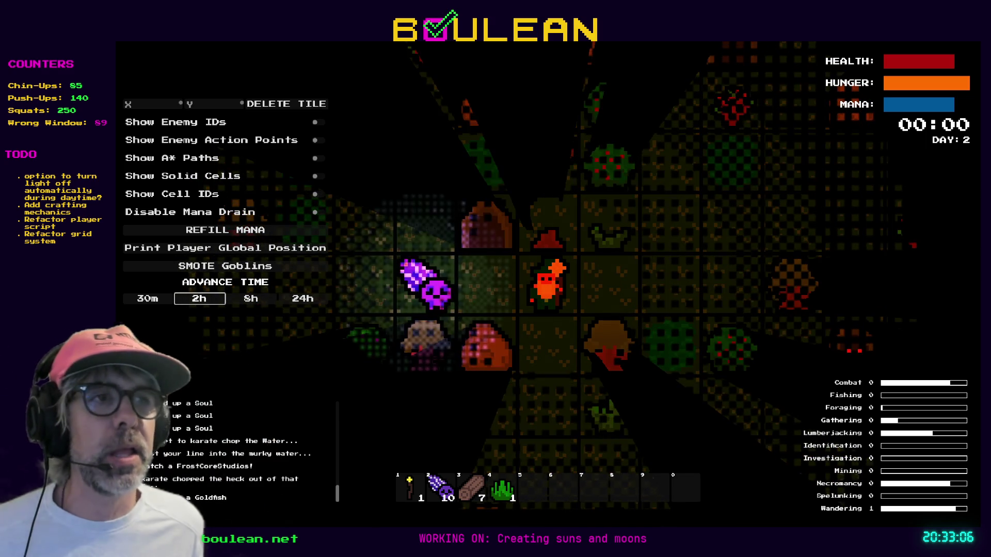
{"action": "key", "text": "a"}
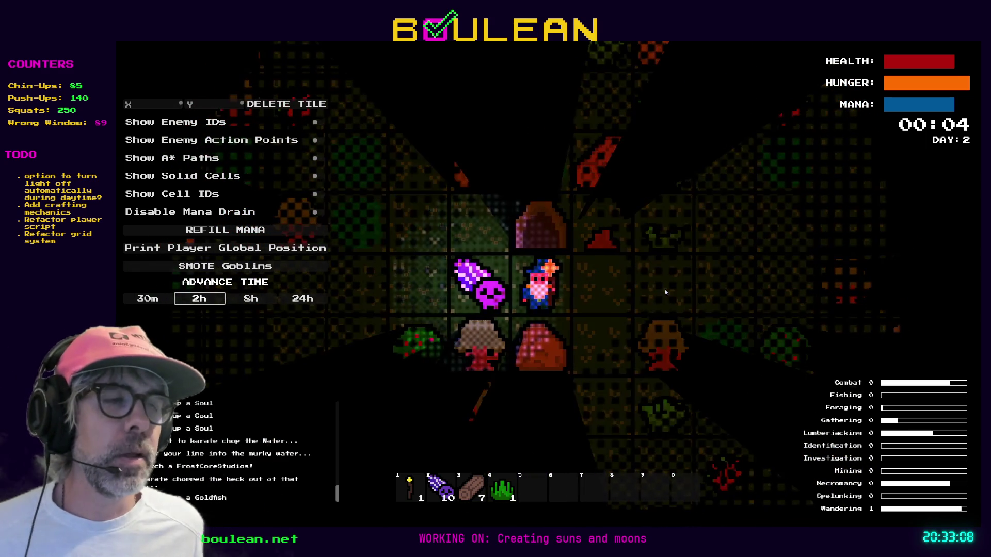
- Collect the purple item, raising its slot from 10 to 16, then stop the game with F8
{"action": "key", "text": "a"}
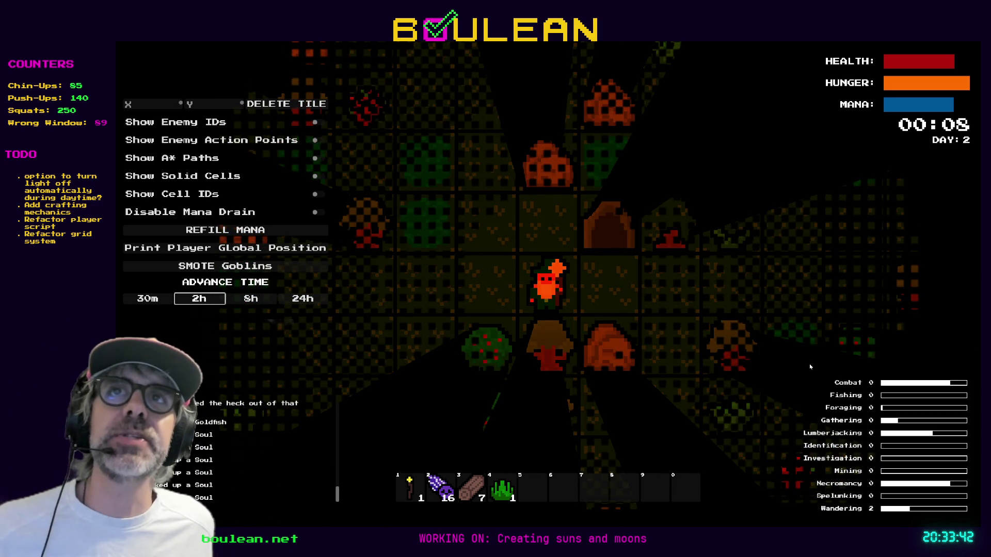
{"action": "key", "text": "F8"}
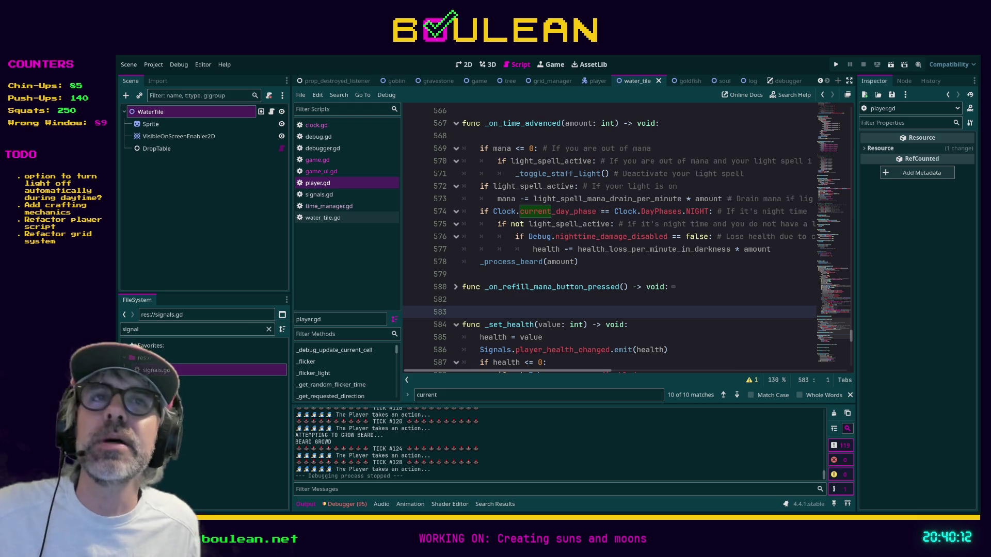
- Search Google for 'roland poly-61' in a new Firefox tab
{"action": "key", "text": "alt+Tab"}
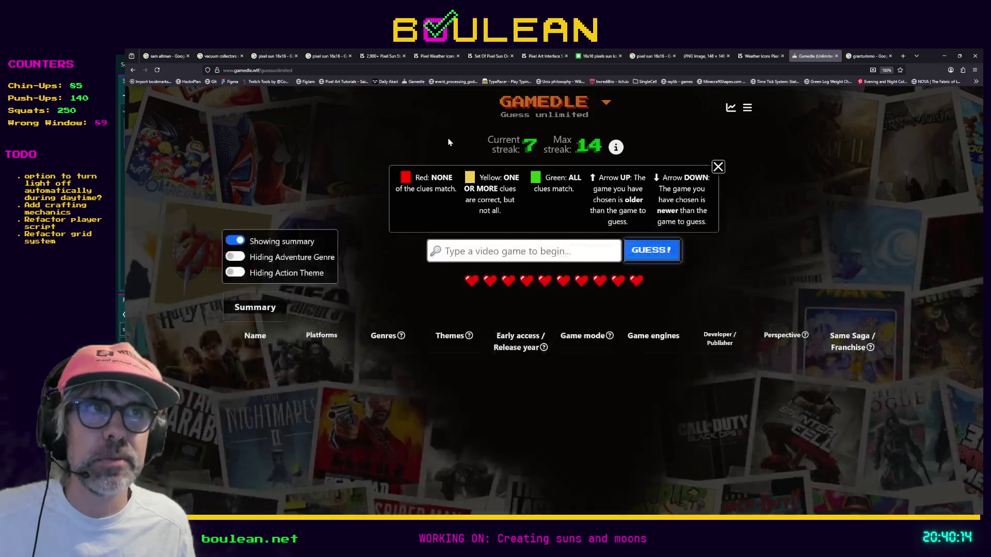
{"action": "key", "text": "ctrl+t"}
{"action": "type", "text": "ro"}
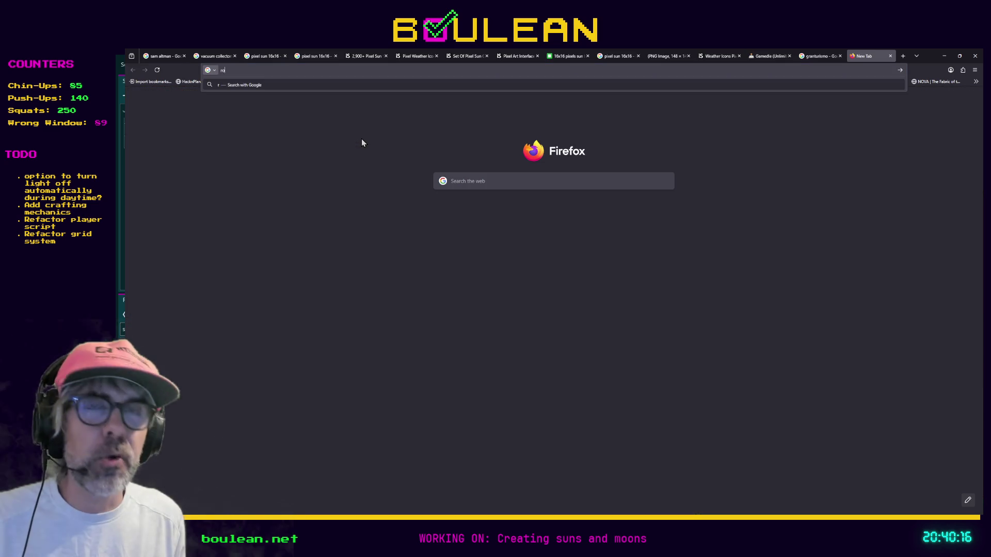
{"action": "type", "text": "land p"}
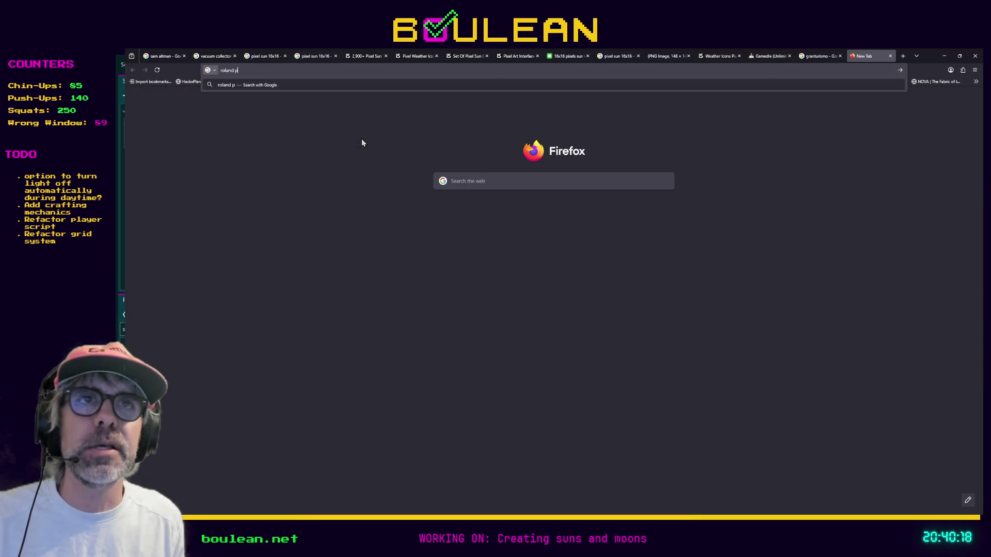
{"action": "type", "text": "oly-61"}
{"action": "key", "text": "Return"}
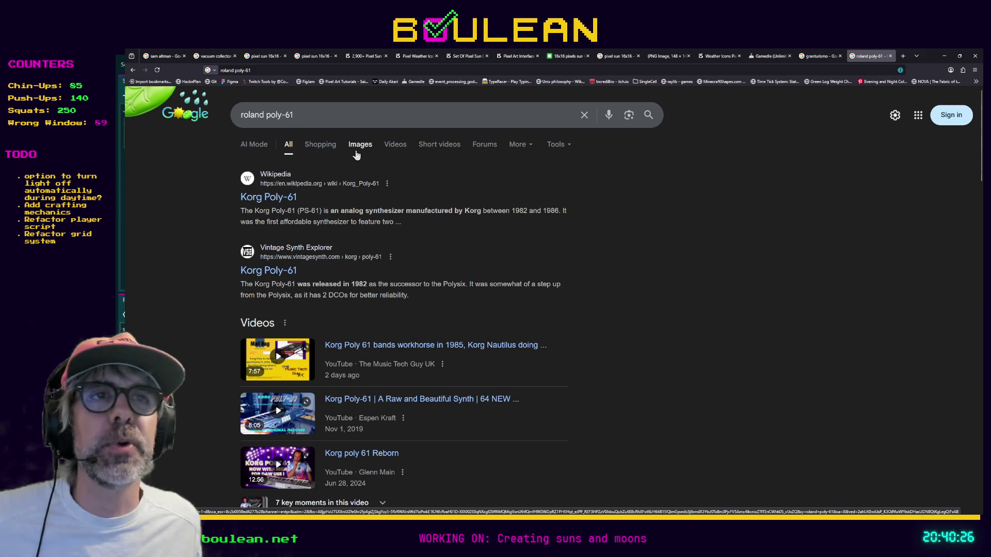
- Open the Vintage Synth Explorer Korg Poly-61 page from the image results
{"action": "left_click", "coordinate": [357, 152]}
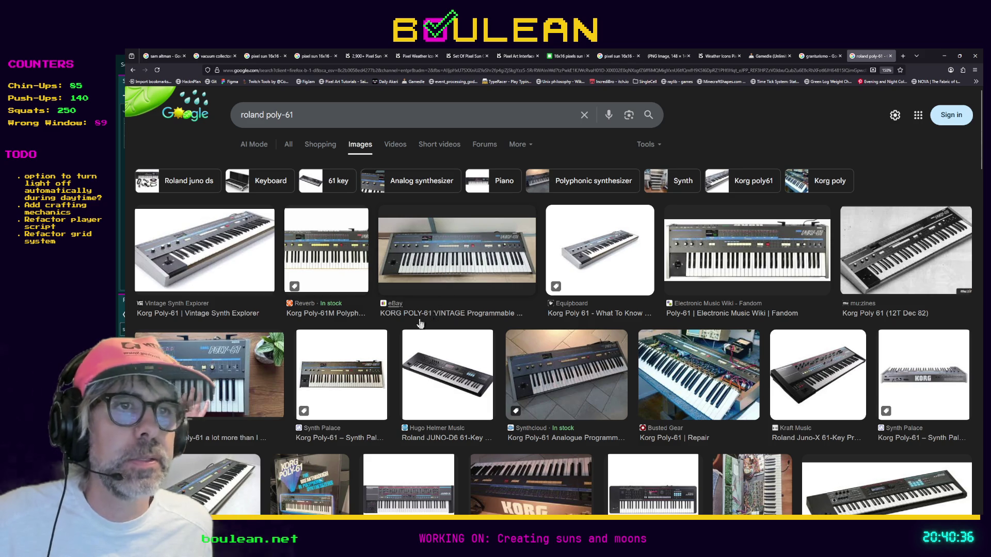
{"action": "left_click", "coordinate": [187, 313]}
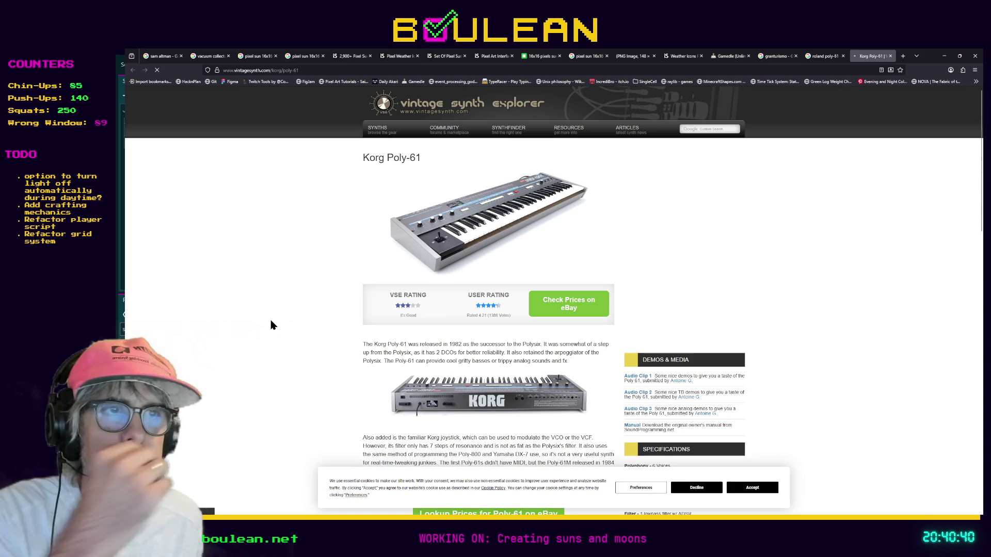
{"action": "scroll", "coordinate": [272, 322], "scroll_direction": "down", "scroll_amount": 4}
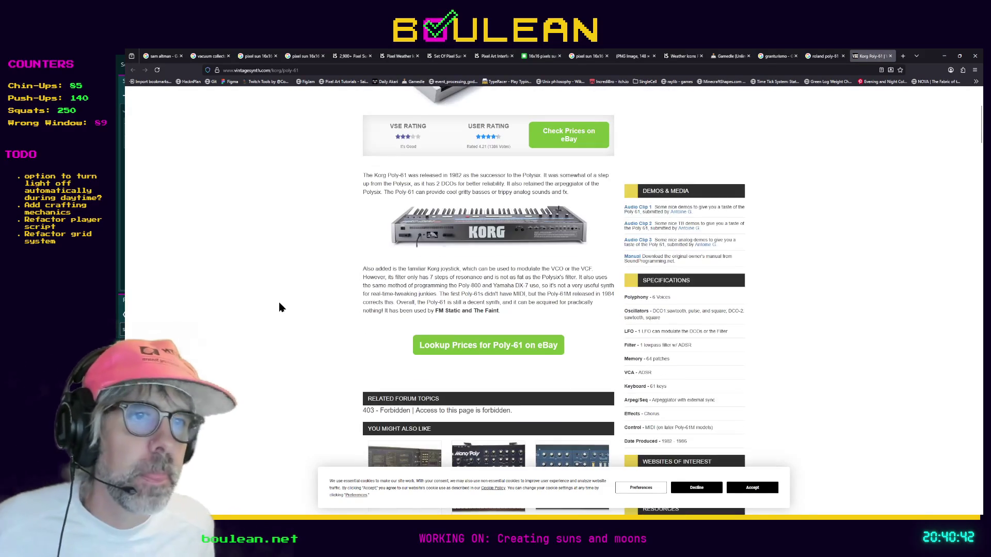
{"action": "scroll", "coordinate": [279, 309], "scroll_direction": "up", "scroll_amount": 3}
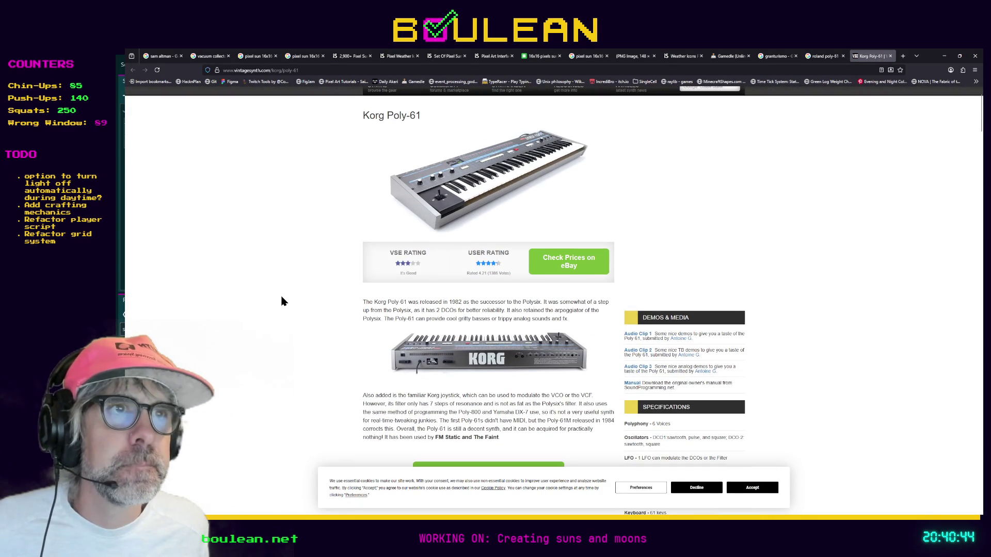
- Return to the All results for 'roland poly-61' and focus the search box
{"action": "key", "text": "ctrl+shift+Tab"}
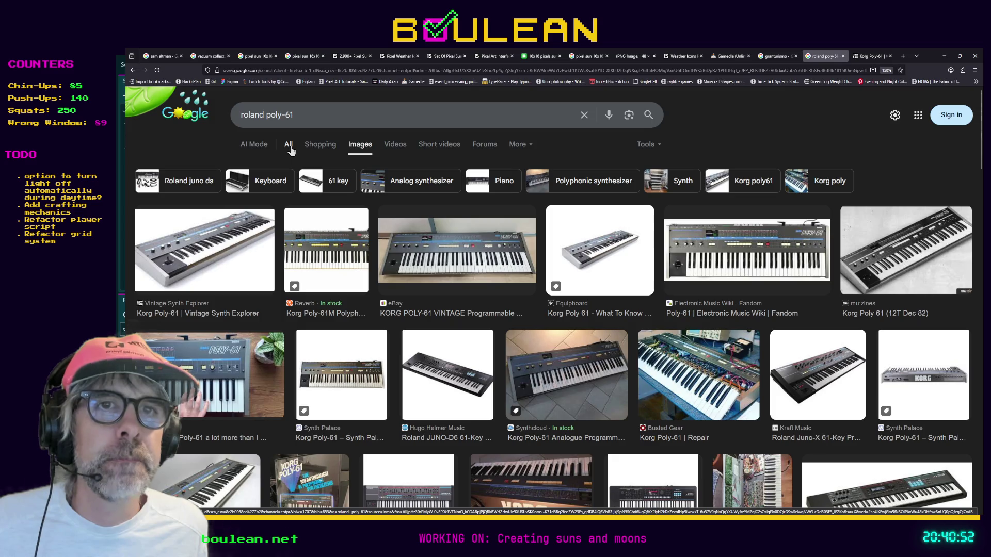
{"action": "left_click", "coordinate": [288, 146]}
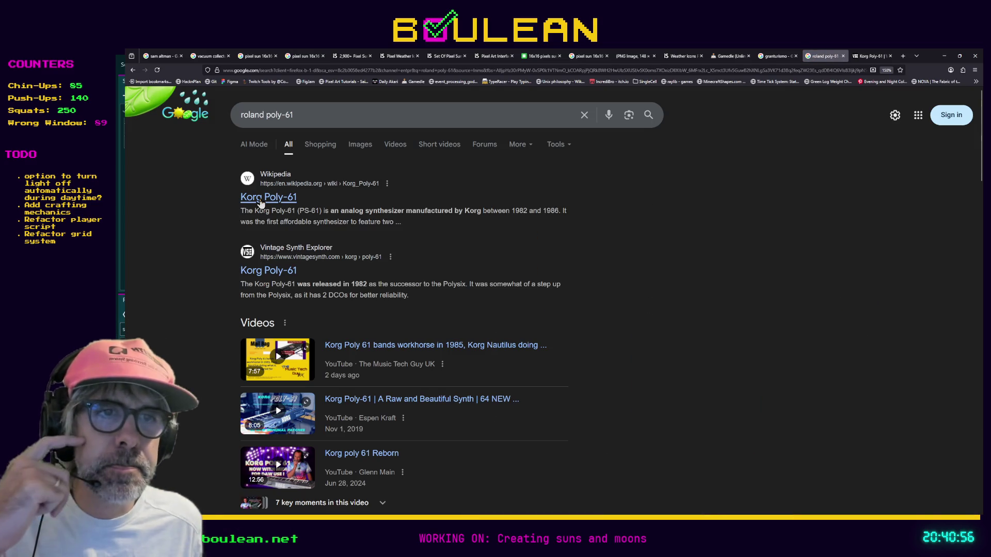
{"action": "scroll", "coordinate": [261, 202], "scroll_direction": "down", "scroll_amount": 2}
{"action": "scroll", "coordinate": [258, 205], "scroll_direction": "up", "scroll_amount": 2}
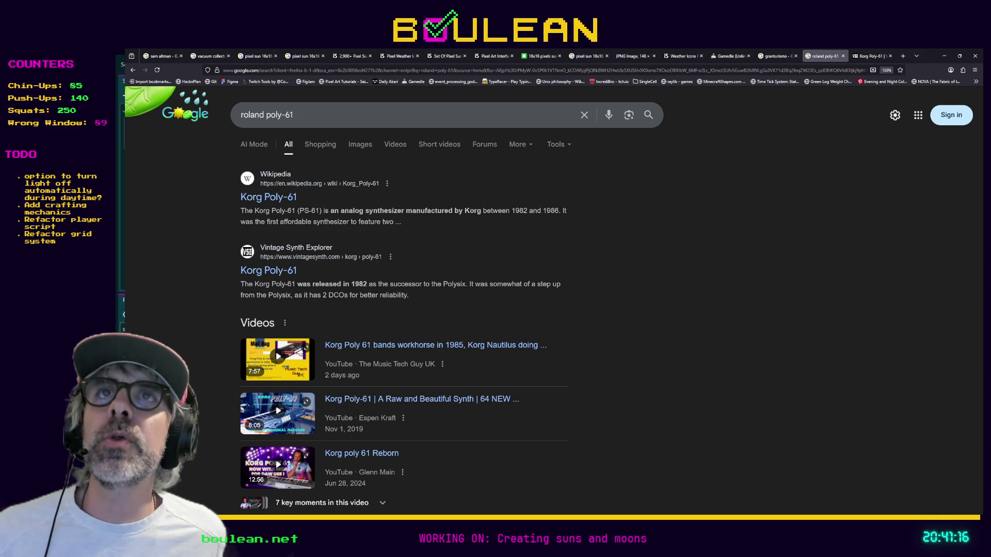
{"action": "left_click", "coordinate": [311, 125]}
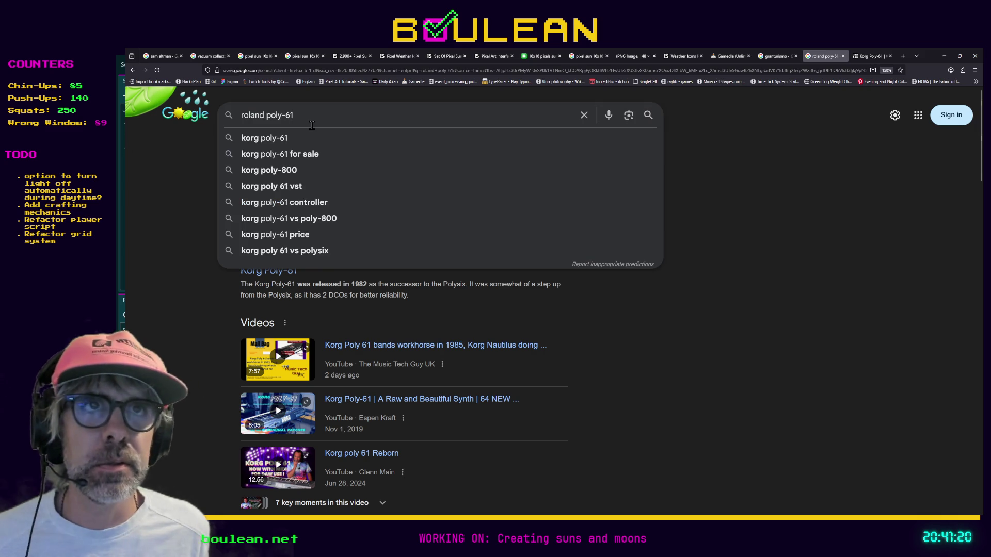
- Search images for 'roland go-keys' and preview the Amazon GO:KEYS 61-key keyboard picture
{"action": "key", "text": "BackSpace"}
{"action": "key", "text": "BackSpace"}
{"action": "key", "text": "BackSpace"}
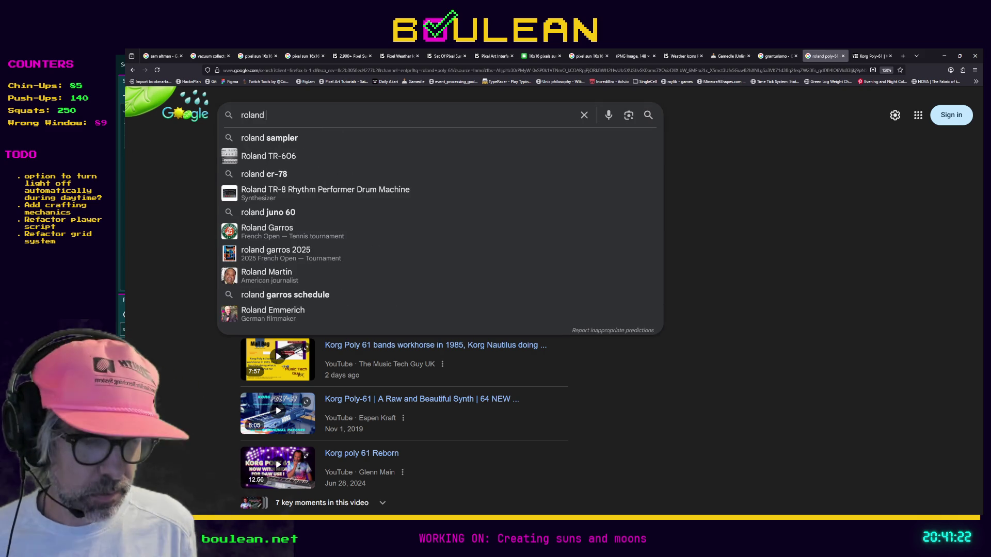
{"action": "type", "text": "go-keys"}
{"action": "key", "text": "Return"}
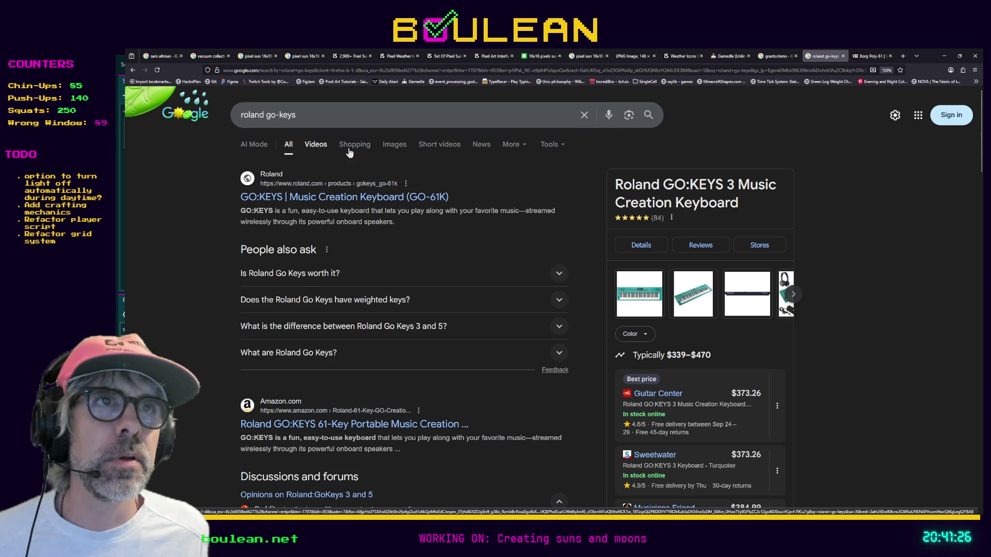
{"action": "left_click", "coordinate": [396, 147]}
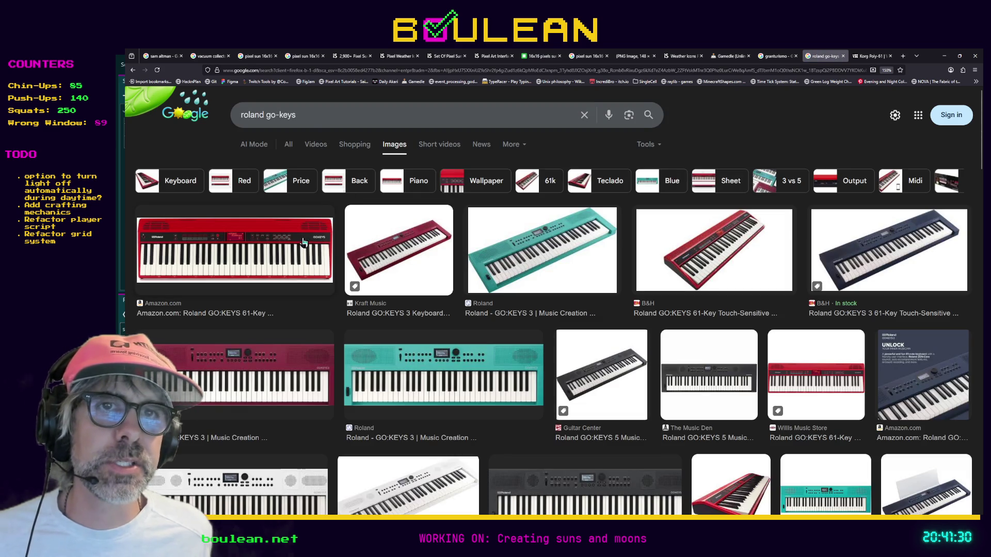
{"action": "left_click", "coordinate": [282, 259]}
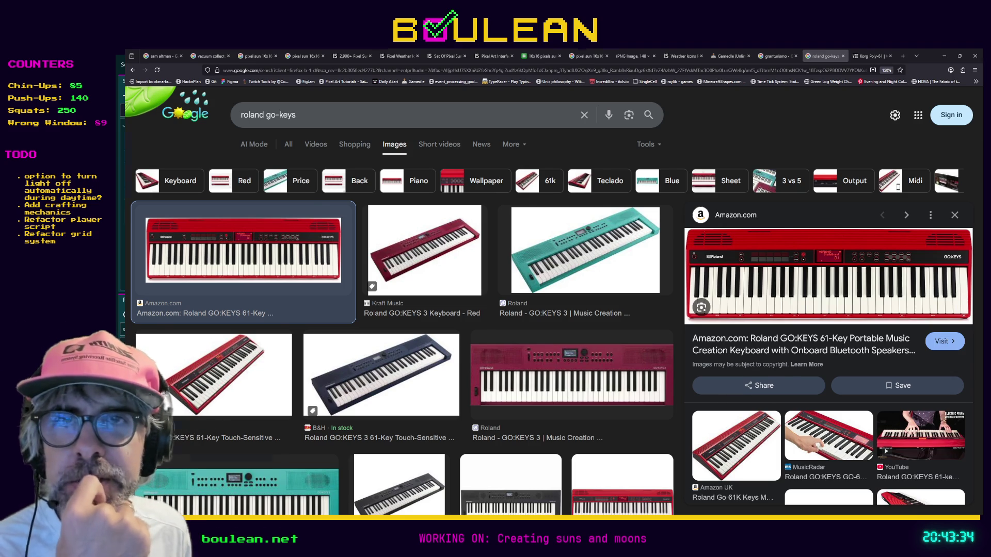
- Return to the Godot editor and run the game again with F5
{"action": "key", "text": "alt+Tab"}
{"action": "key", "text": "F5"}
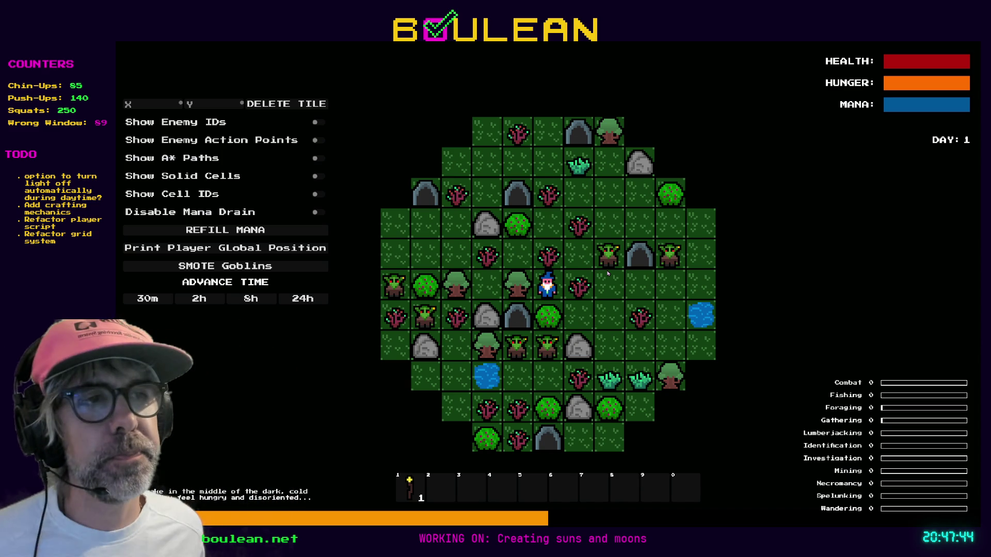
- Advance the clock in 2-hour steps through the night to 08:04 on Day 2
{"action": "scroll", "coordinate": [552, 279], "scroll_direction": "up", "scroll_amount": 3}
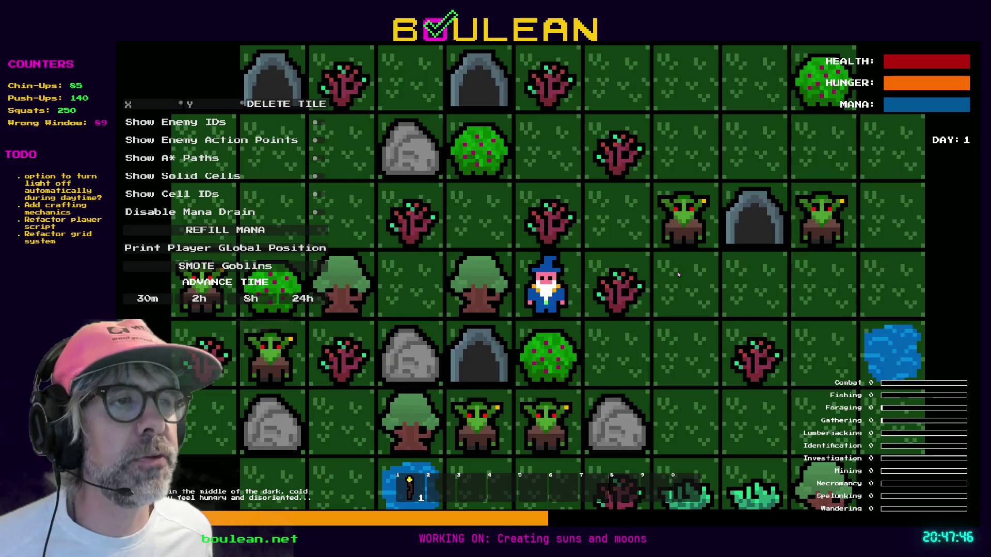
{"action": "left_click", "coordinate": [640, 276]}
{"action": "scroll", "coordinate": [378, 225], "scroll_direction": "up", "scroll_amount": 3}
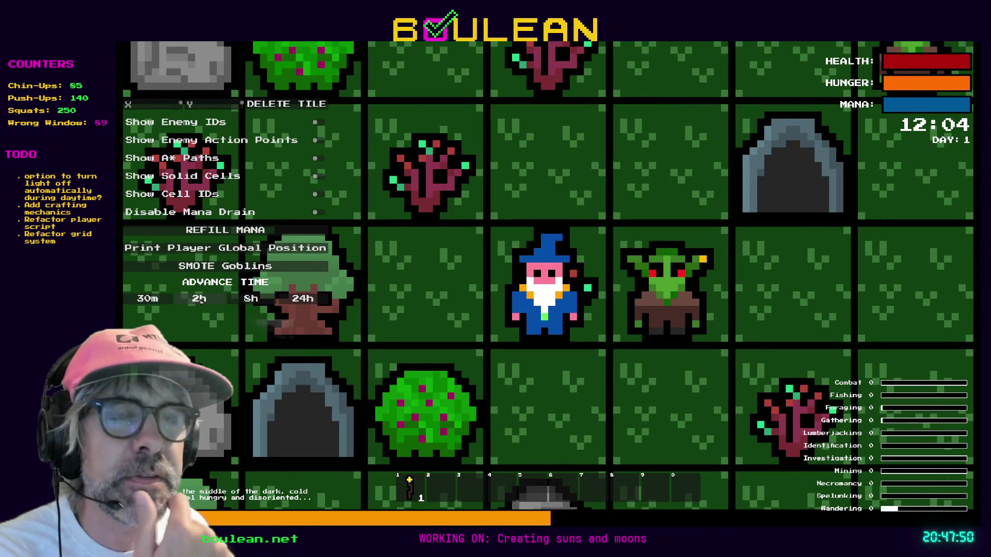
{"action": "left_click", "coordinate": [201, 300]}
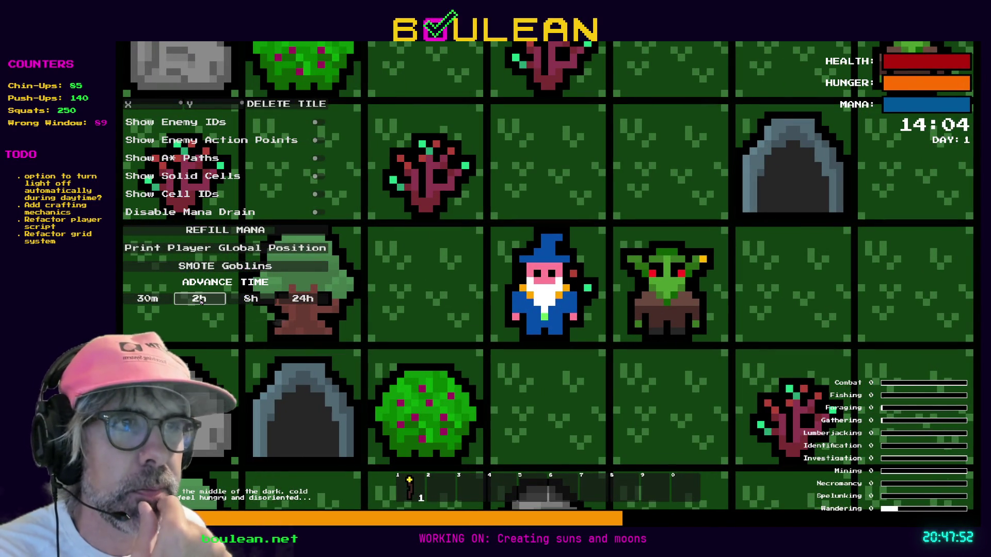
{"action": "left_click", "coordinate": [201, 301]}
{"action": "left_click", "coordinate": [201, 301]}
{"action": "scroll", "coordinate": [516, 245], "scroll_direction": "up", "scroll_amount": 2}
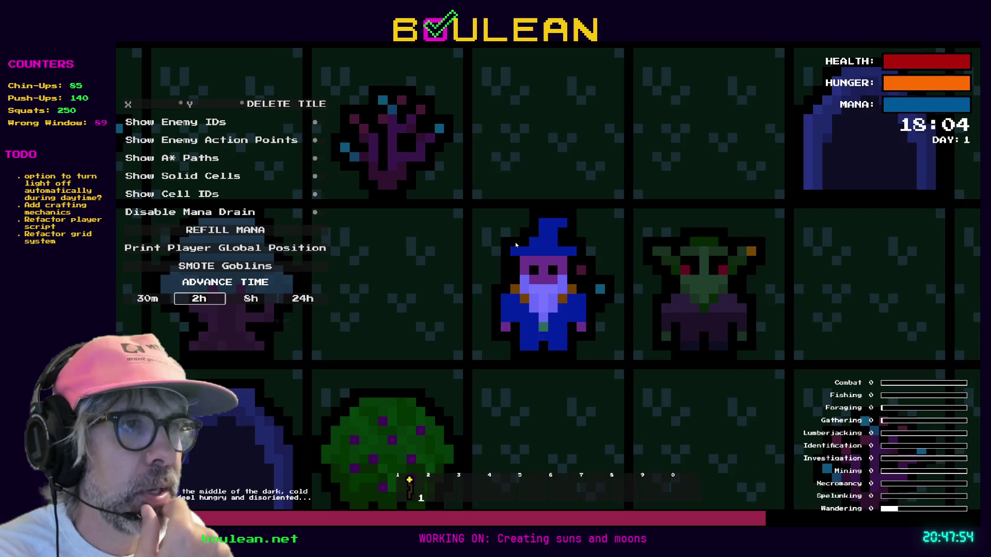
{"action": "scroll", "coordinate": [516, 246], "scroll_direction": "up", "scroll_amount": 1}
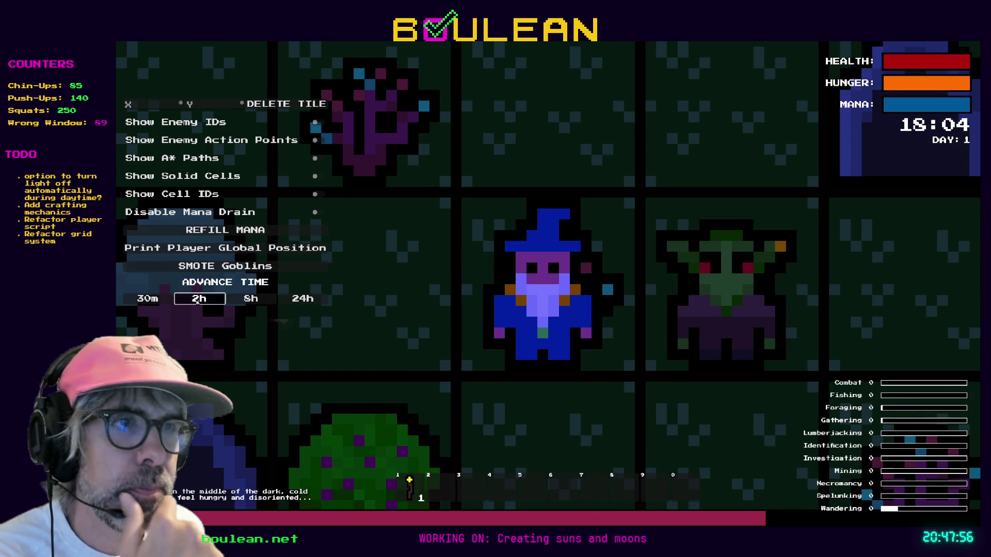
{"action": "left_click", "coordinate": [197, 302]}
{"action": "left_click", "coordinate": [197, 301]}
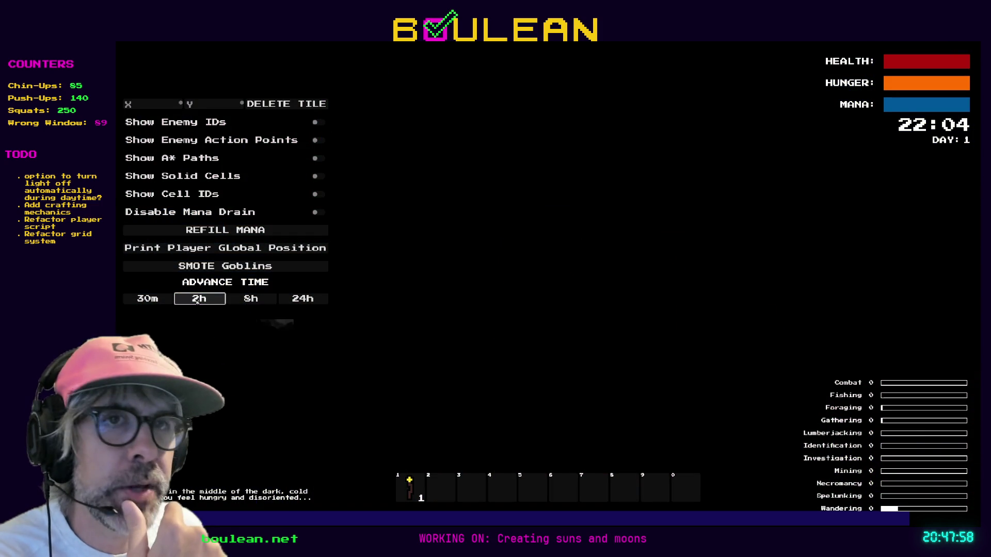
{"action": "left_click", "coordinate": [198, 302]}
{"action": "left_click", "coordinate": [199, 302]}
{"action": "left_click", "coordinate": [202, 304]}
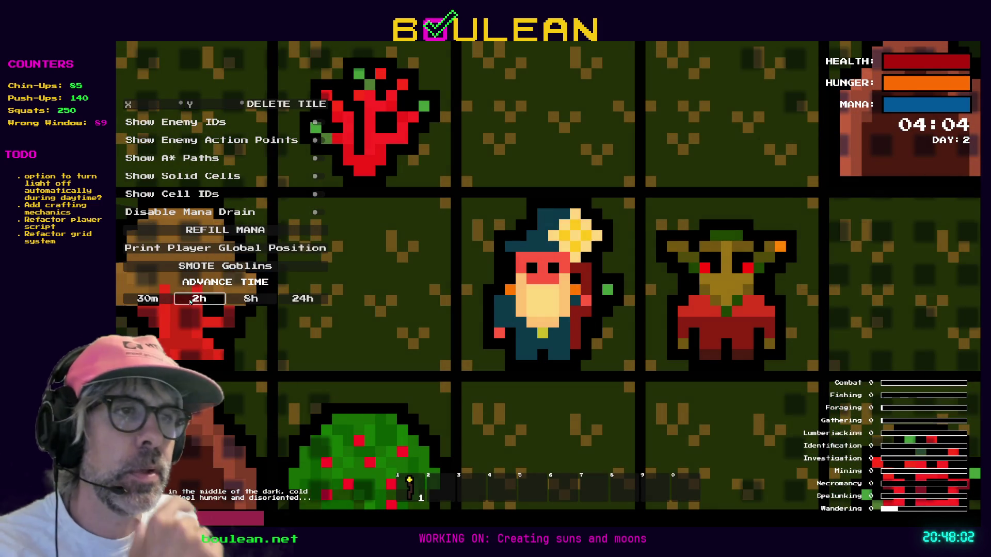
{"action": "left_click", "coordinate": [190, 302]}
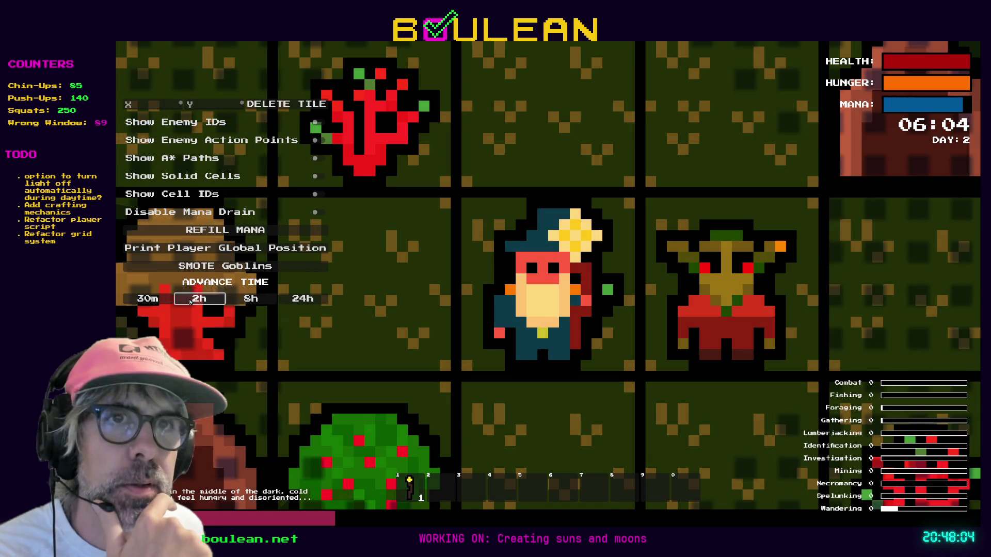
{"action": "left_click", "coordinate": [190, 302]}
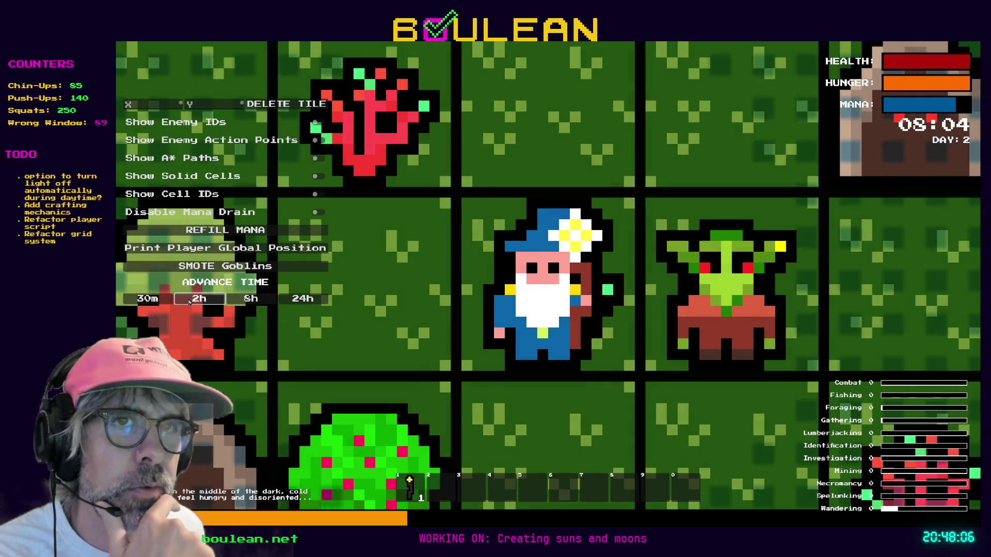
- Step the clock forward in half-hour increments from 08:04 to 18:04
{"action": "left_click", "coordinate": [153, 301]}
{"action": "left_click", "coordinate": [153, 301]}
{"action": "left_click", "coordinate": [154, 301]}
{"action": "left_click", "coordinate": [153, 301]}
{"action": "left_click", "coordinate": [153, 301]}
{"action": "left_click", "coordinate": [153, 301]}
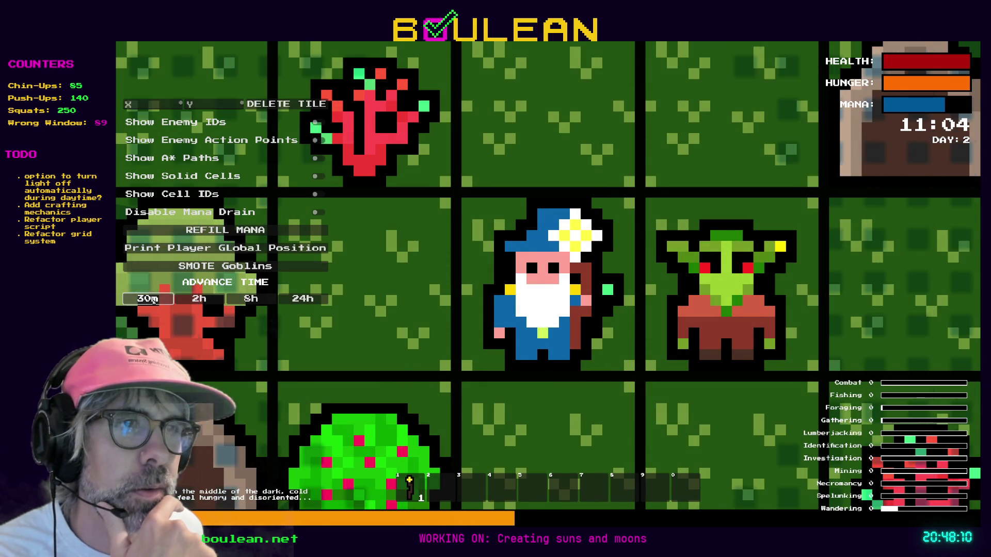
{"action": "left_click", "coordinate": [154, 301]}
{"action": "left_click", "coordinate": [153, 301]}
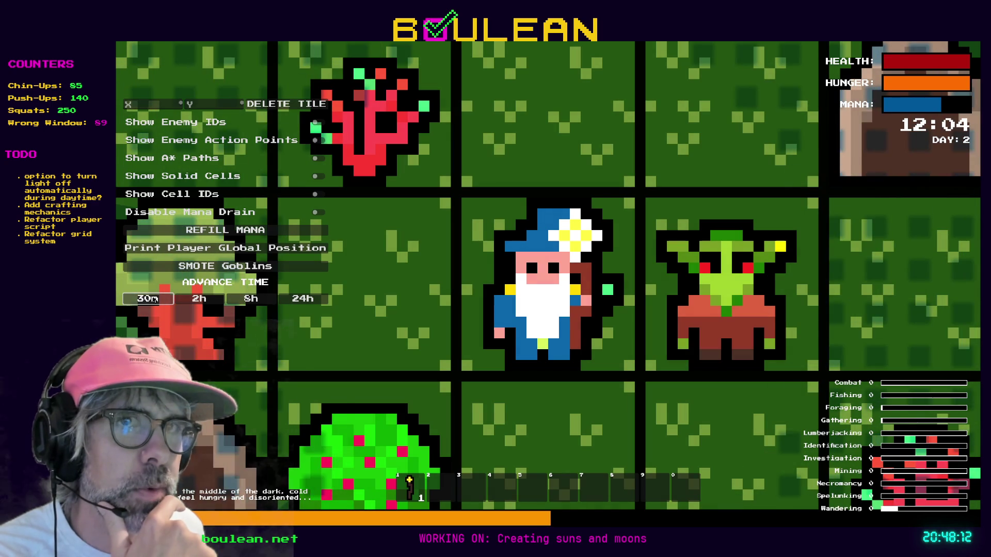
{"action": "left_click", "coordinate": [153, 299]}
{"action": "left_click", "coordinate": [153, 299]}
{"action": "left_click", "coordinate": [153, 299]}
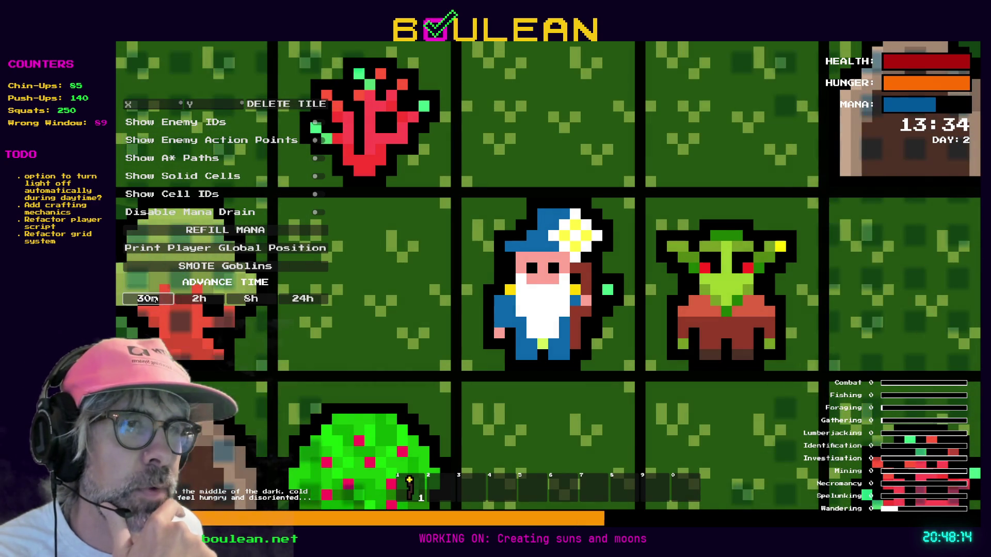
{"action": "left_click", "coordinate": [155, 299]}
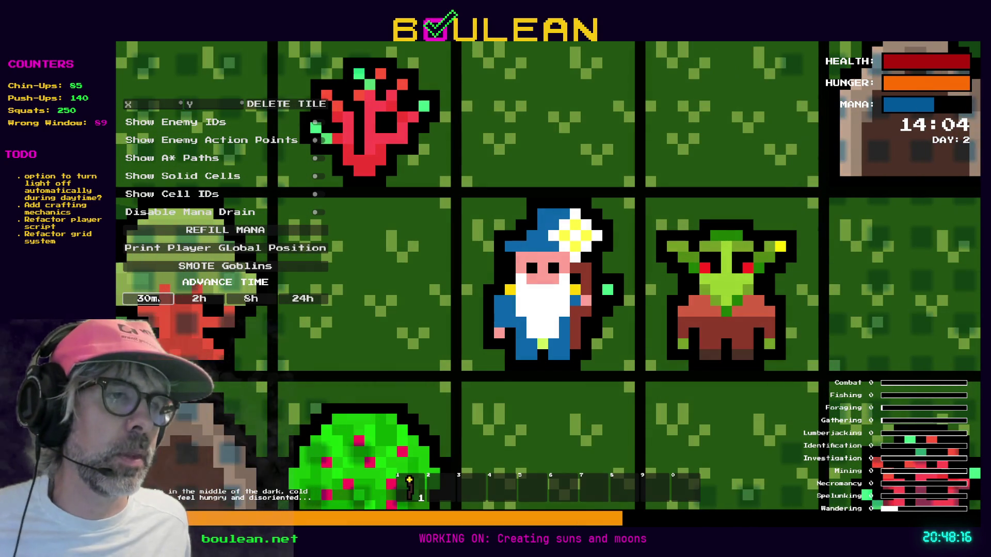
{"action": "left_click", "coordinate": [158, 299]}
{"action": "left_click", "coordinate": [157, 298]}
{"action": "left_click", "coordinate": [158, 299]}
{"action": "left_click", "coordinate": [159, 299]}
{"action": "left_click", "coordinate": [159, 299]}
{"action": "left_click", "coordinate": [160, 298]}
{"action": "left_click", "coordinate": [161, 298]}
{"action": "left_click", "coordinate": [162, 299]}
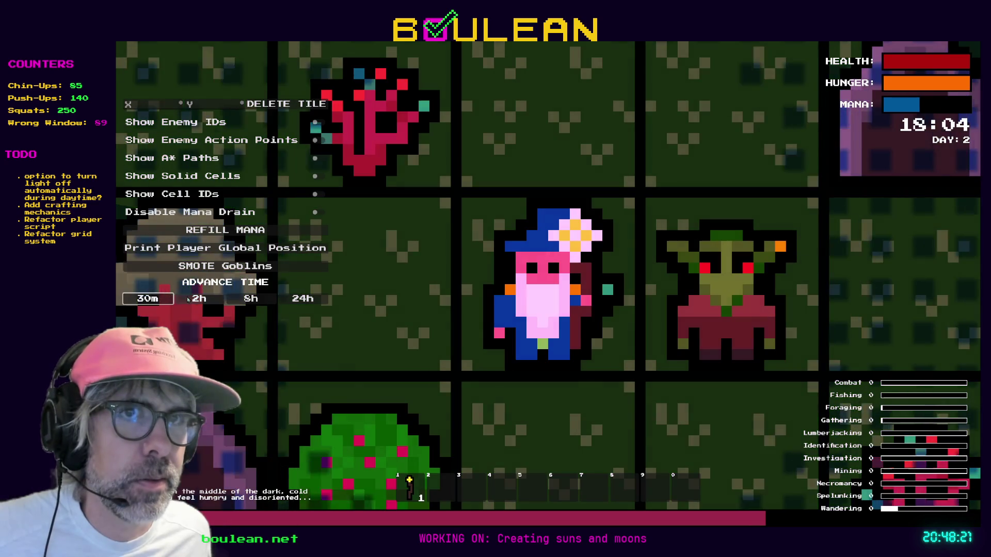
- Advance the clock in 2-hour steps past midnight to 16:04 on Day 3
{"action": "left_click", "coordinate": [188, 299]}
{"action": "left_click", "coordinate": [188, 299]}
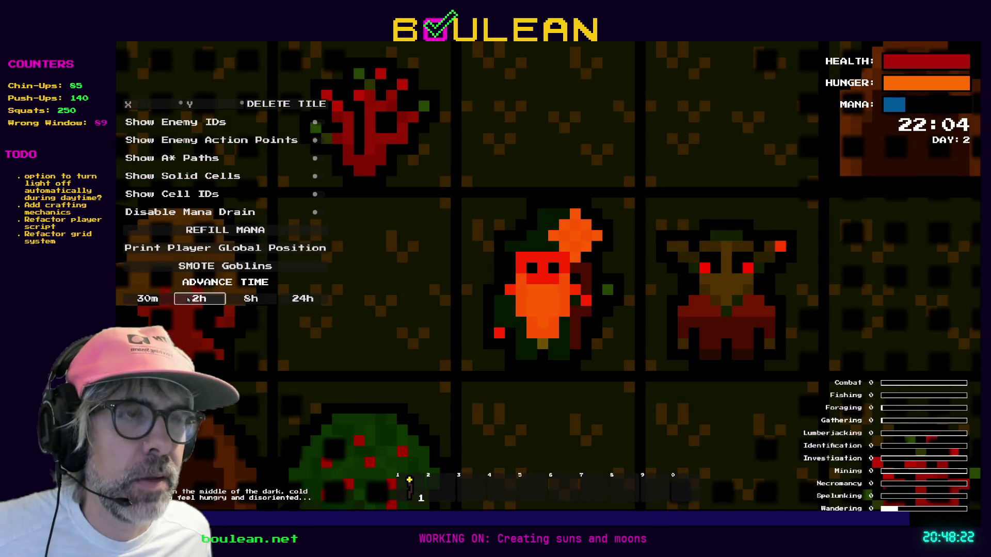
{"action": "left_click", "coordinate": [189, 299]}
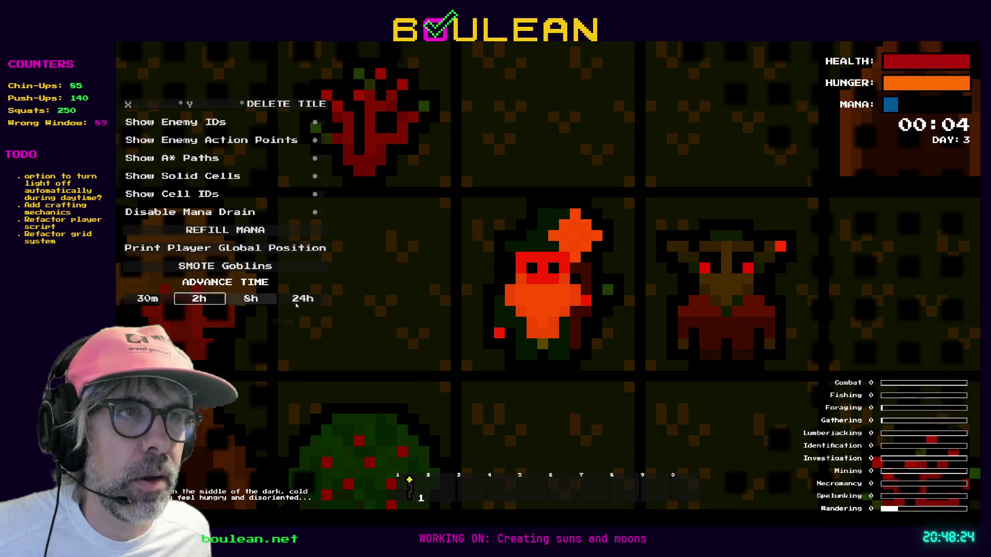
{"action": "left_click", "coordinate": [212, 302]}
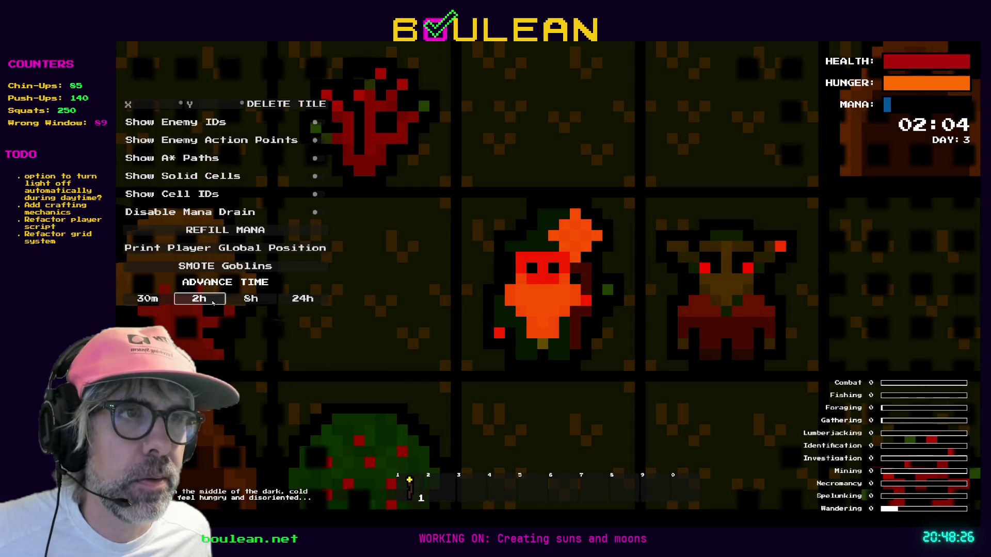
{"action": "left_click", "coordinate": [212, 303]}
{"action": "left_click", "coordinate": [213, 303]}
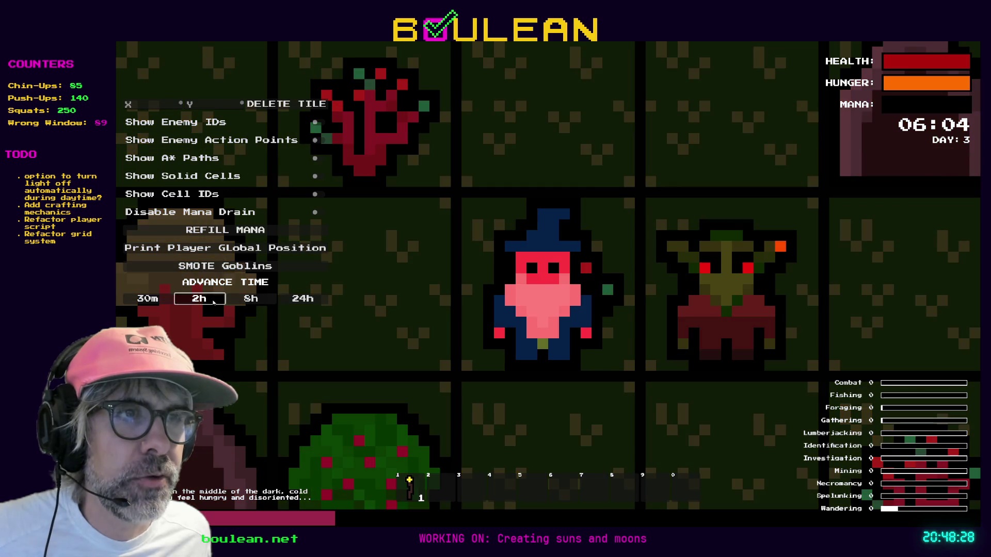
{"action": "left_click", "coordinate": [213, 303]}
{"action": "left_click", "coordinate": [214, 303]}
{"action": "left_click", "coordinate": [214, 303]}
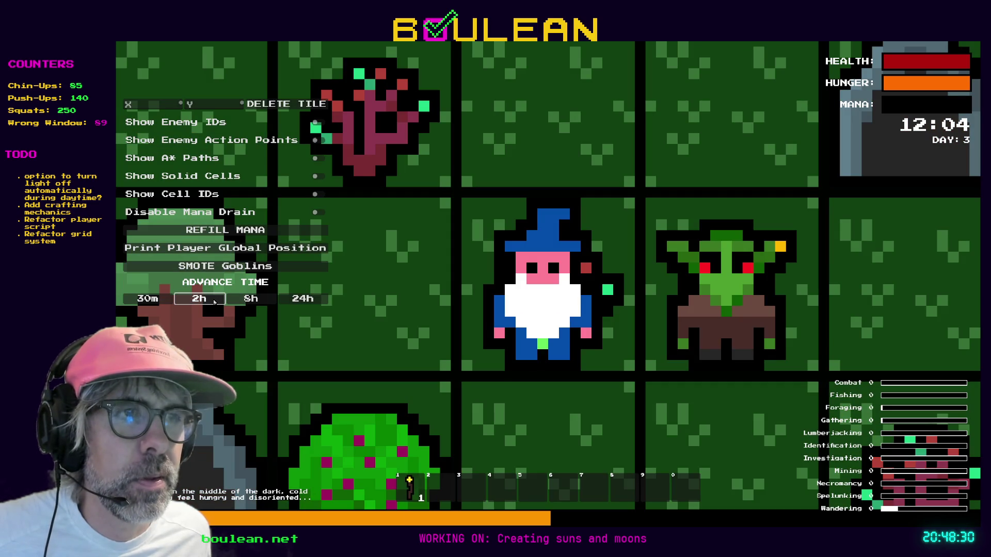
{"action": "left_click", "coordinate": [215, 302]}
{"action": "left_click", "coordinate": [214, 303]}
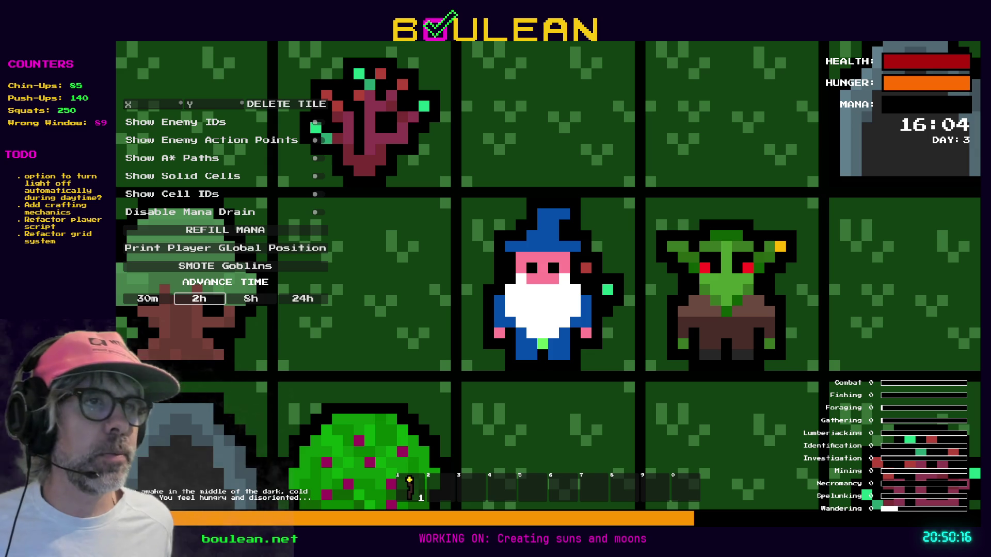
- Stop the running Boulean game with F8 to return to player.gd in the editor
{"action": "key", "text": "F8"}
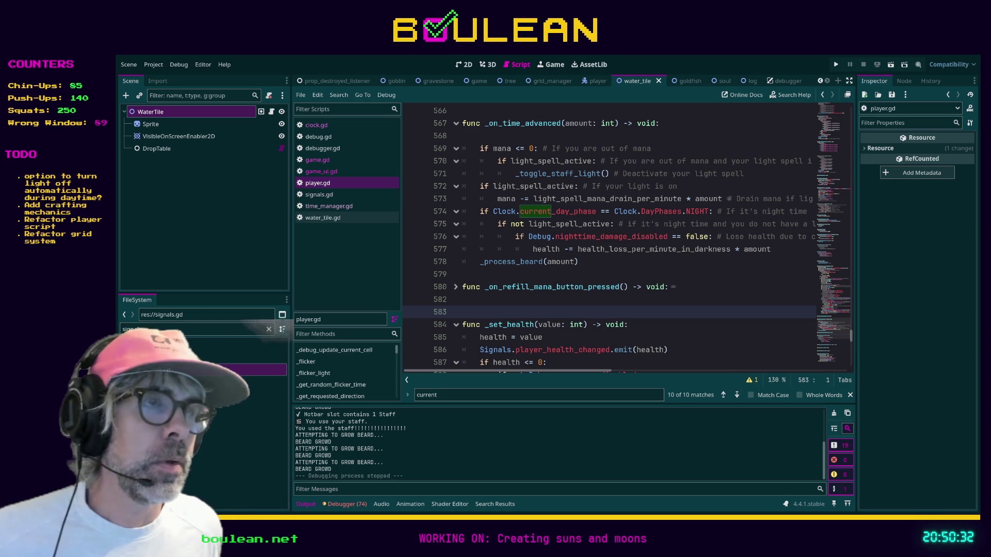
- In water_tile.gd, add a blank line after the last name in the available_fish array
{"action": "key", "text": "Up"}
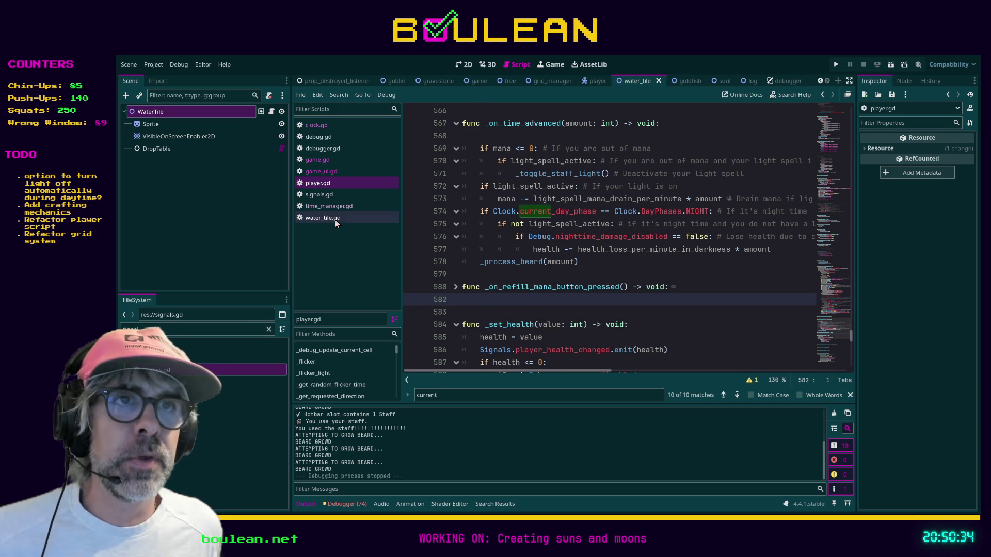
{"action": "left_click", "coordinate": [336, 220]}
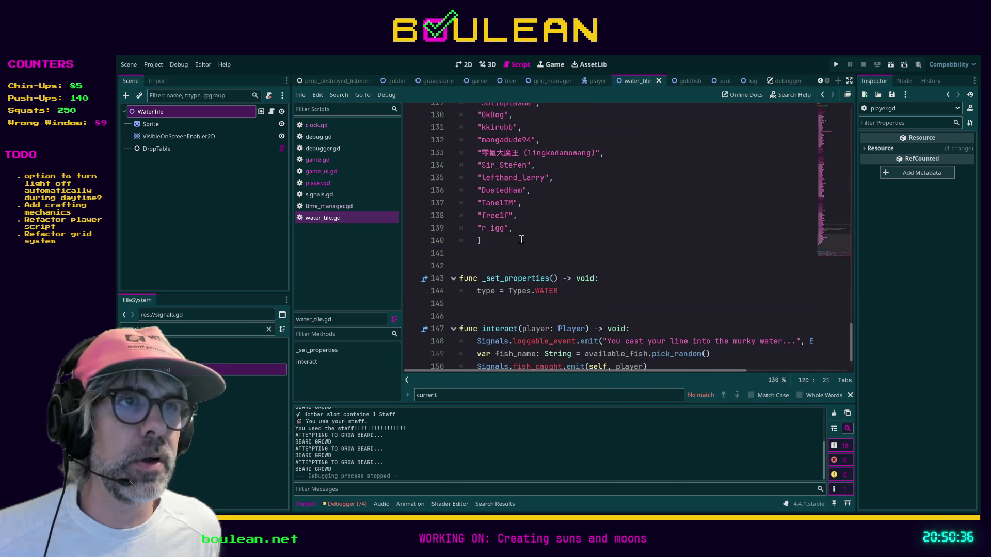
{"action": "left_click", "coordinate": [527, 230]}
{"action": "scroll", "coordinate": [575, 264], "scroll_direction": "up", "scroll_amount": 10}
{"action": "scroll", "coordinate": [575, 264], "scroll_direction": "up", "scroll_amount": 20}
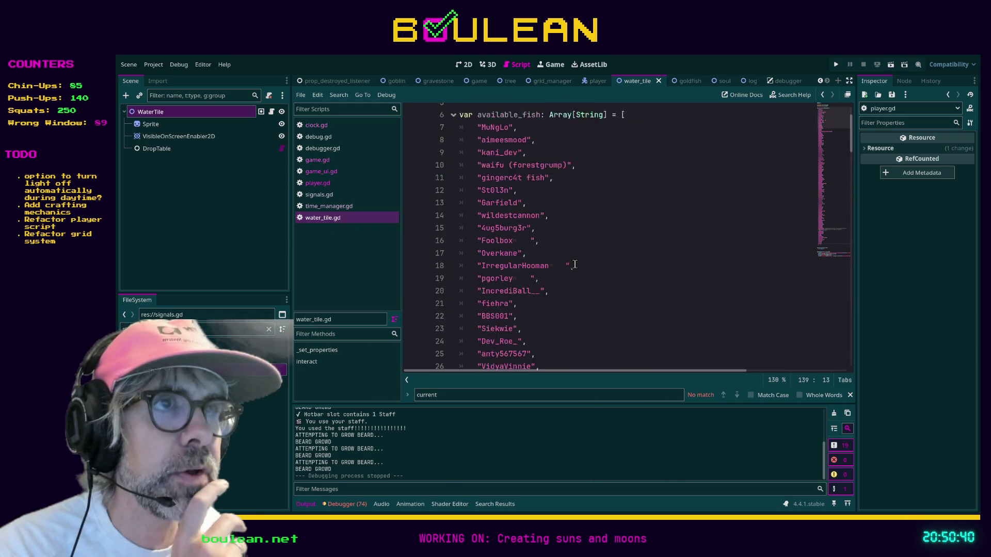
{"action": "scroll", "coordinate": [575, 265], "scroll_direction": "up", "scroll_amount": 2}
{"action": "scroll", "coordinate": [510, 236], "scroll_direction": "down", "scroll_amount": 20}
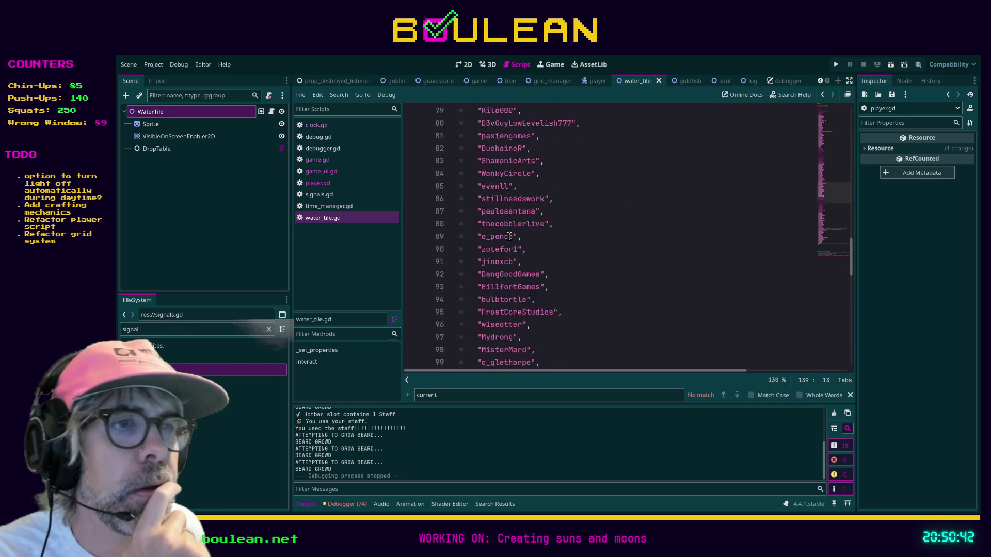
{"action": "scroll", "coordinate": [509, 237], "scroll_direction": "down", "scroll_amount": 19}
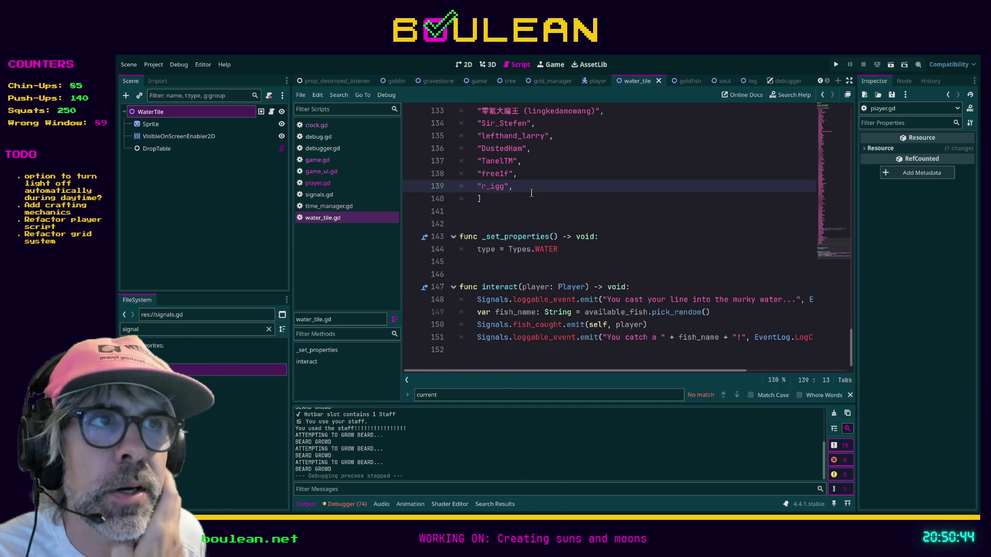
{"action": "key", "text": "Return"}
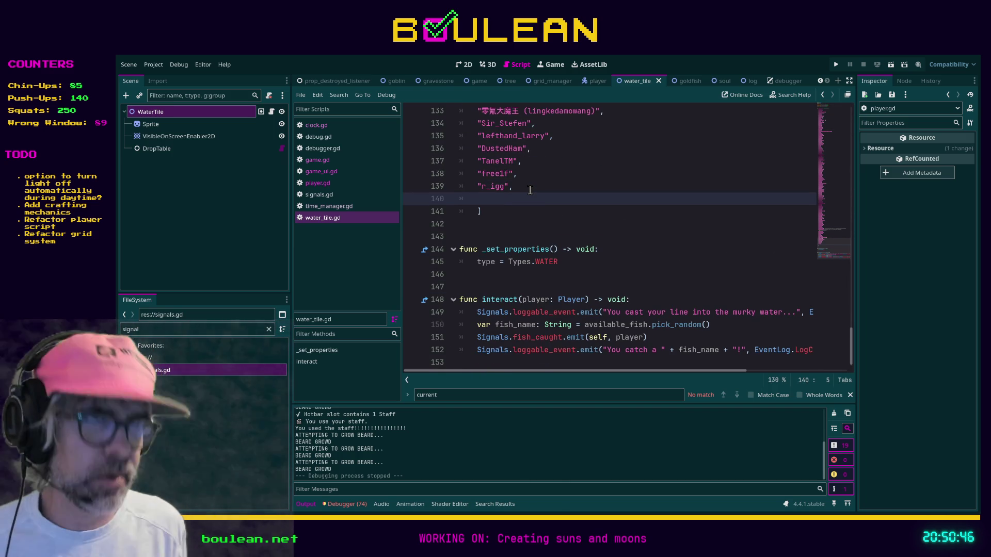
- Add three chat users' names as quoted, comma-terminated entries to the available_fish list
{"action": "type", "text": "\""}
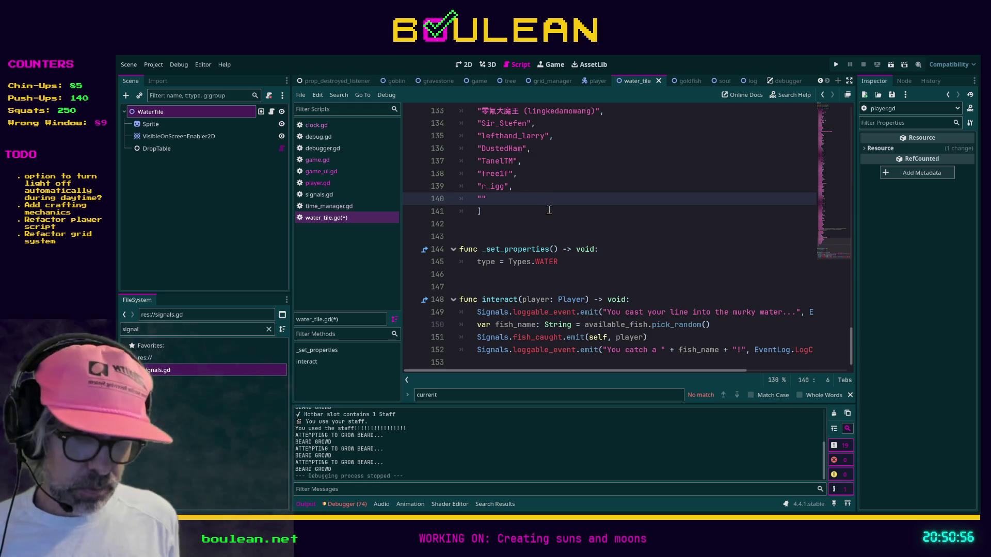
{"action": "type", "text": "code"}
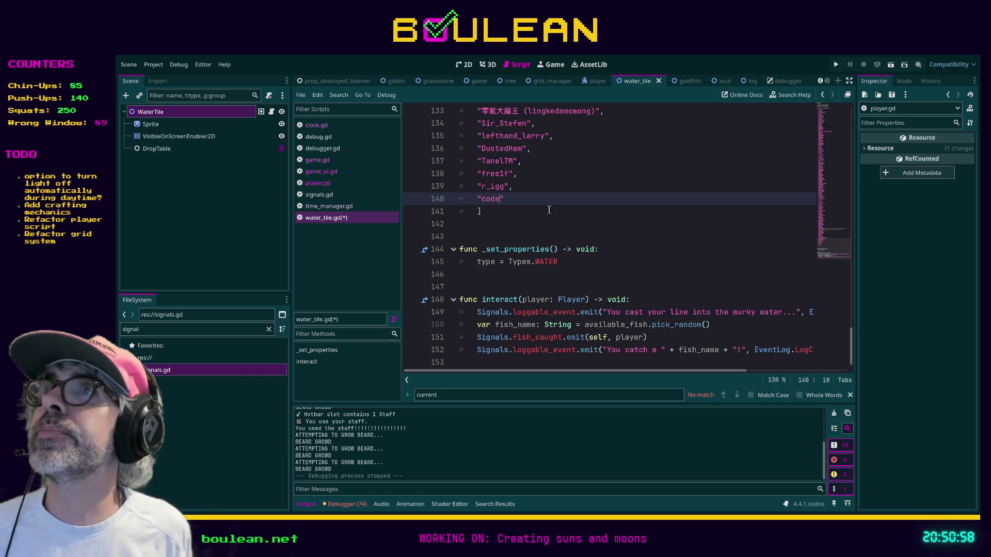
{"action": "type", "text": "Wonderland\""}
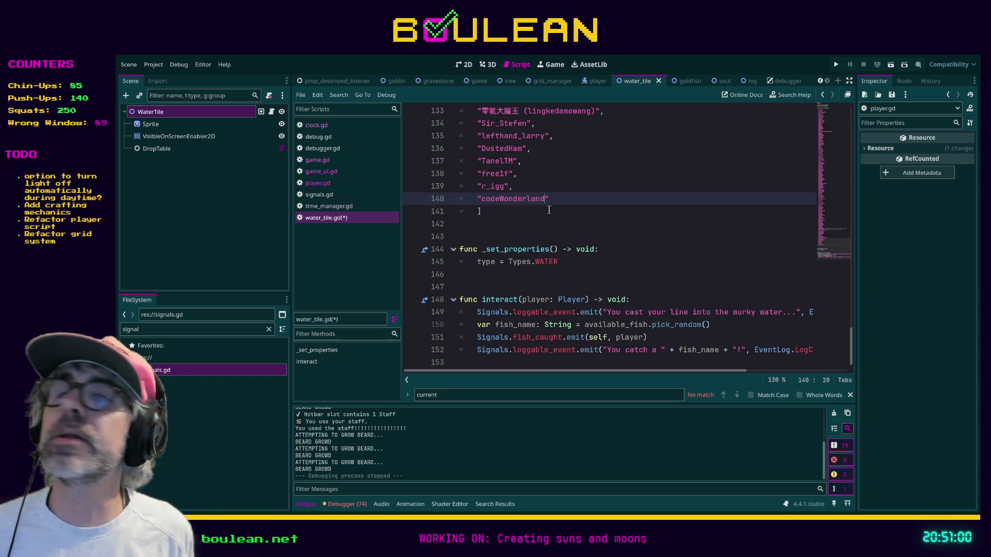
{"action": "type", "text": ","}
{"action": "key", "text": "Return"}
{"action": "type", "text": "\"guel"}
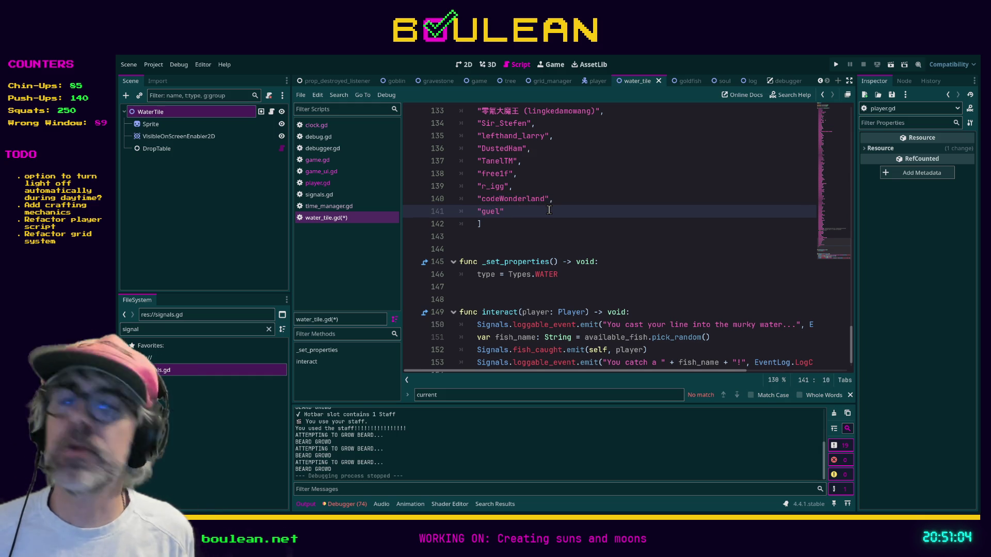
{"action": "type", "text": "_codes\","}
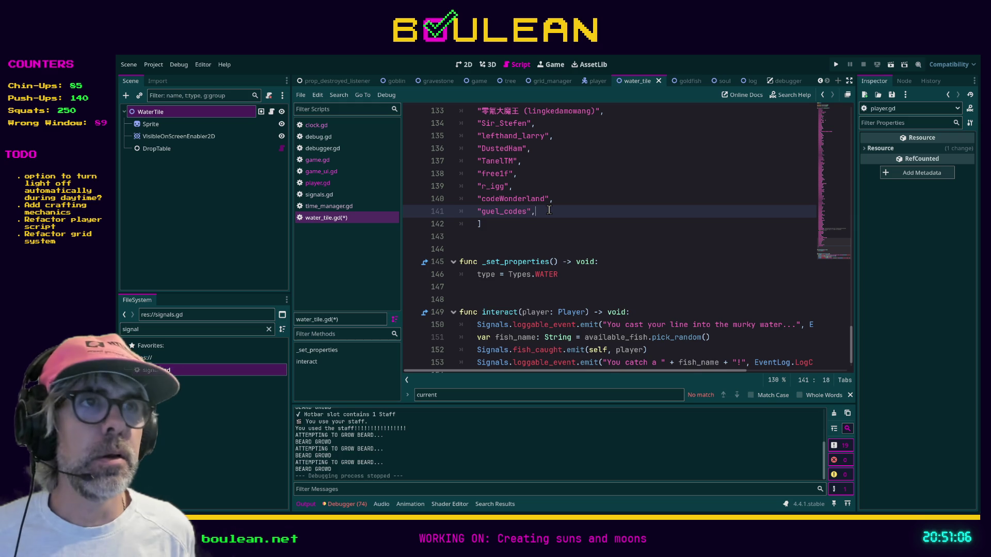
{"action": "key", "text": "Return"}
{"action": "type", "text": "Tatym"}
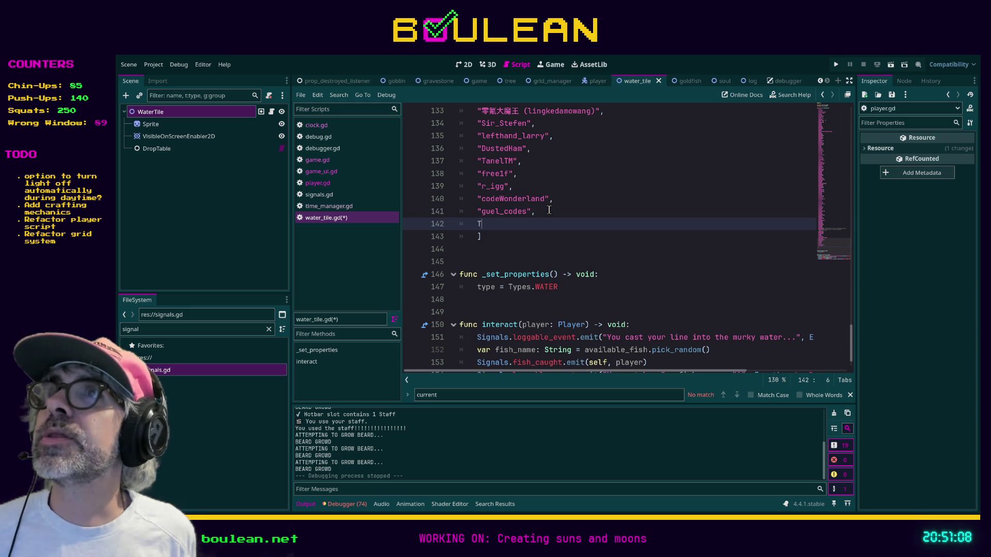
{"action": "key", "text": "BackSpace"}
{"action": "key", "text": "BackSpace"}
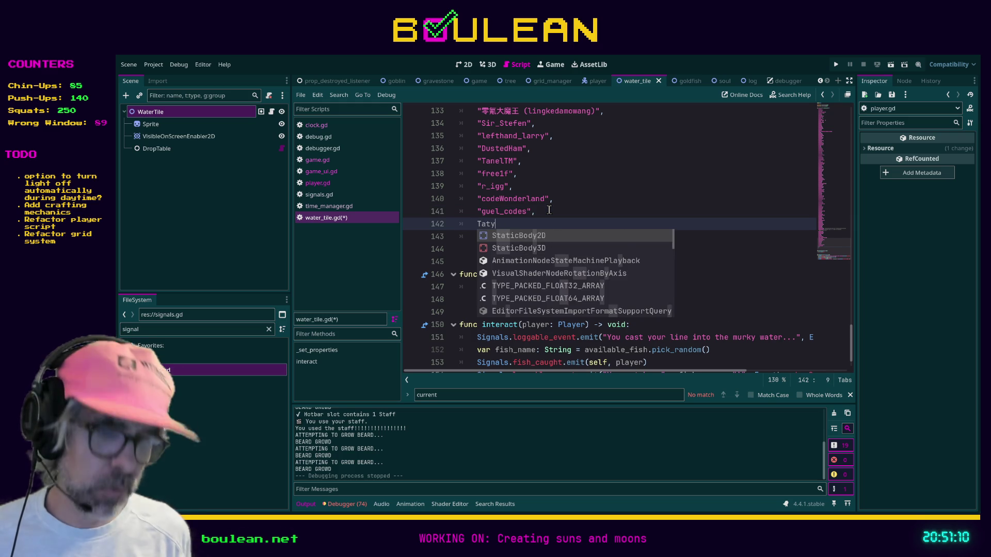
{"action": "type", "text": "um4"}
{"action": "key", "text": "BackSpace"}
{"action": "key", "text": "BackSpace"}
{"action": "key", "text": "BackSpace"}
{"action": "key", "text": "BackSpace"}
{"action": "key", "text": "BackSpace"}
{"action": "type", "text": "\""}
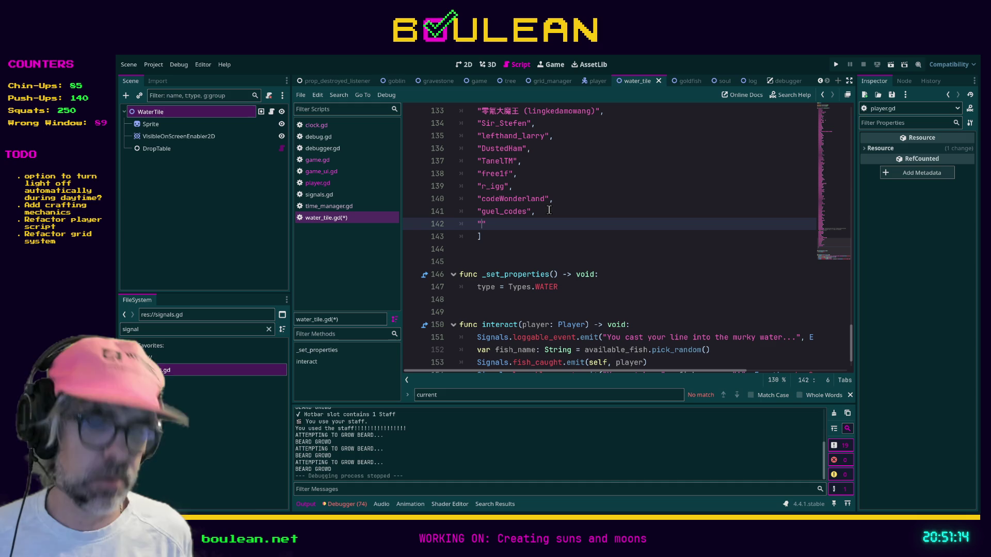
{"action": "type", "text": "Tatum44\","}
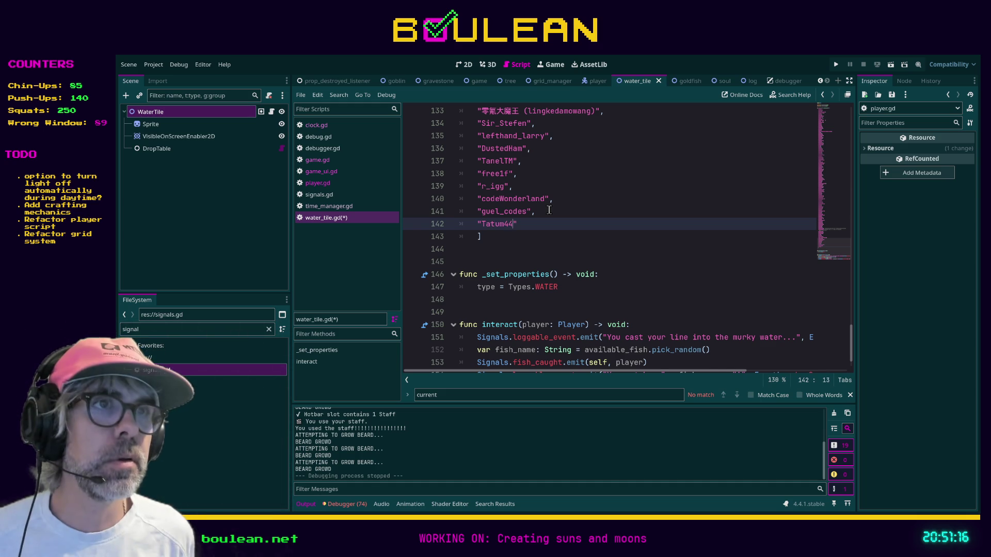
{"action": "key", "text": "Return"}
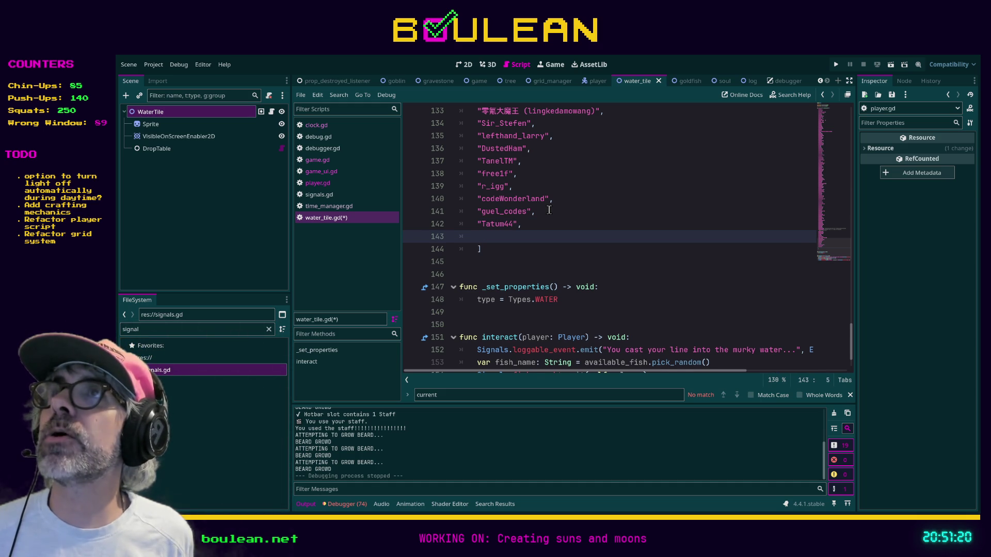
- Append two more chat users' names to available_fish and save water_tile.gd
{"action": "type", "text": "\"leppycolon3)"}
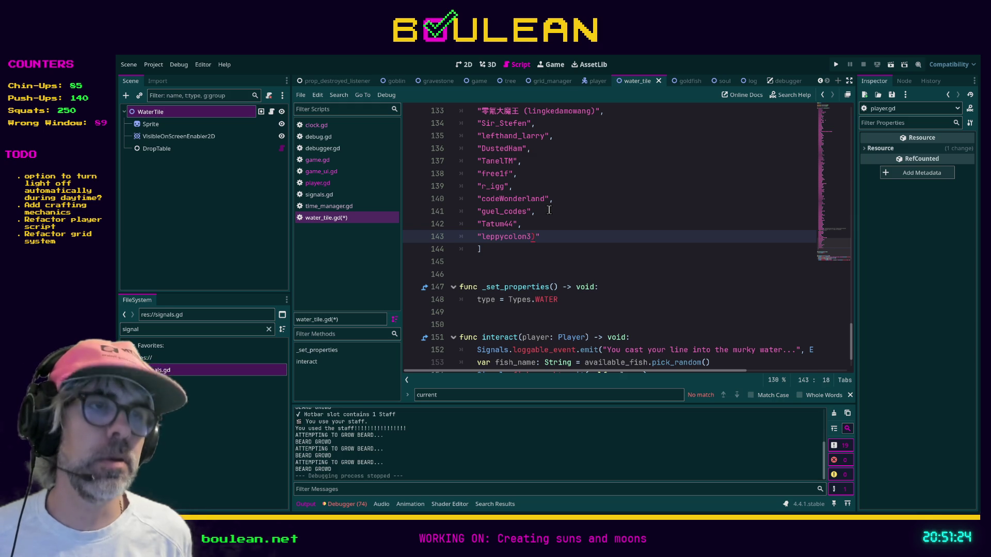
{"action": "key", "text": "BackSpace"}
{"action": "type", "text": "_\""}
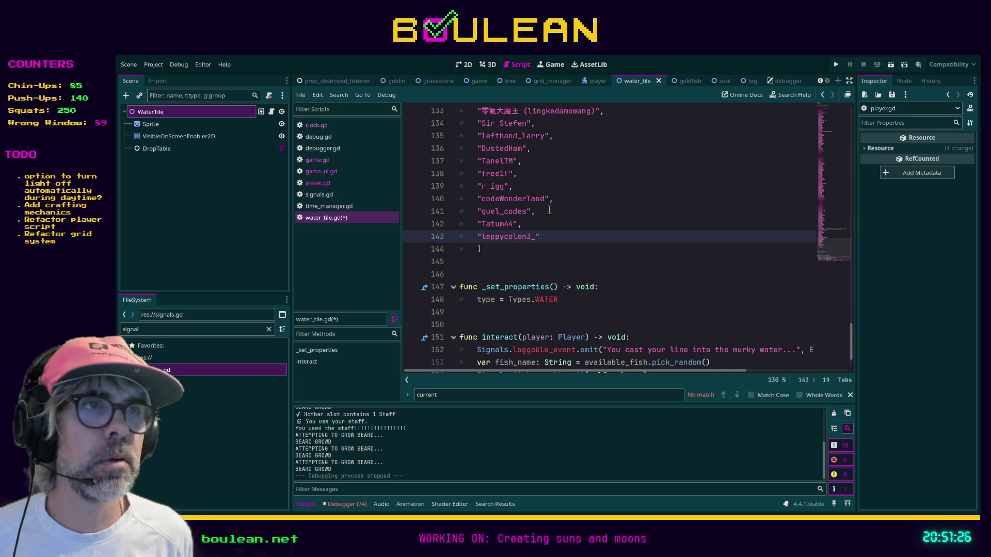
{"action": "type", "text": ","}
{"action": "key", "text": "Return"}
{"action": "type", "text": "\""}
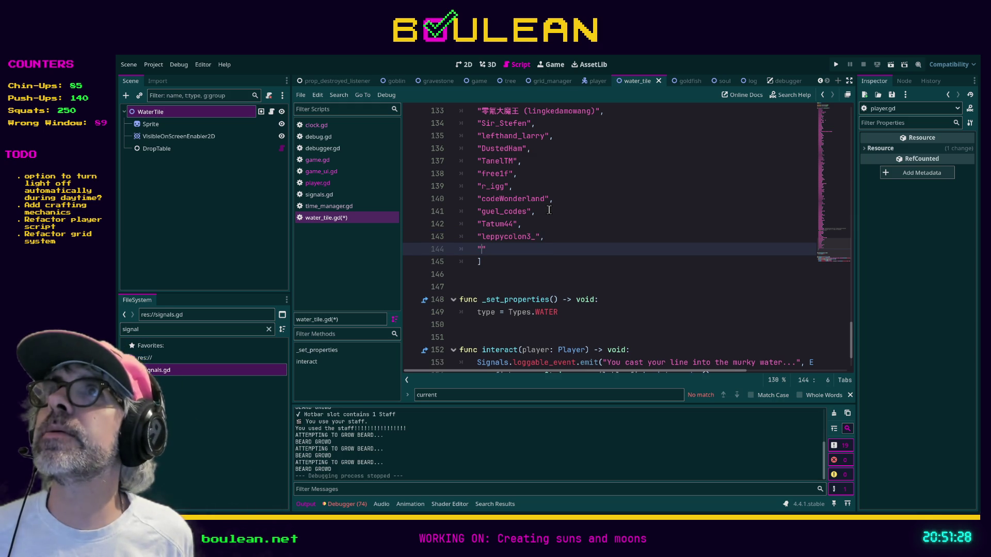
{"action": "type", "text": "kpimphen"}
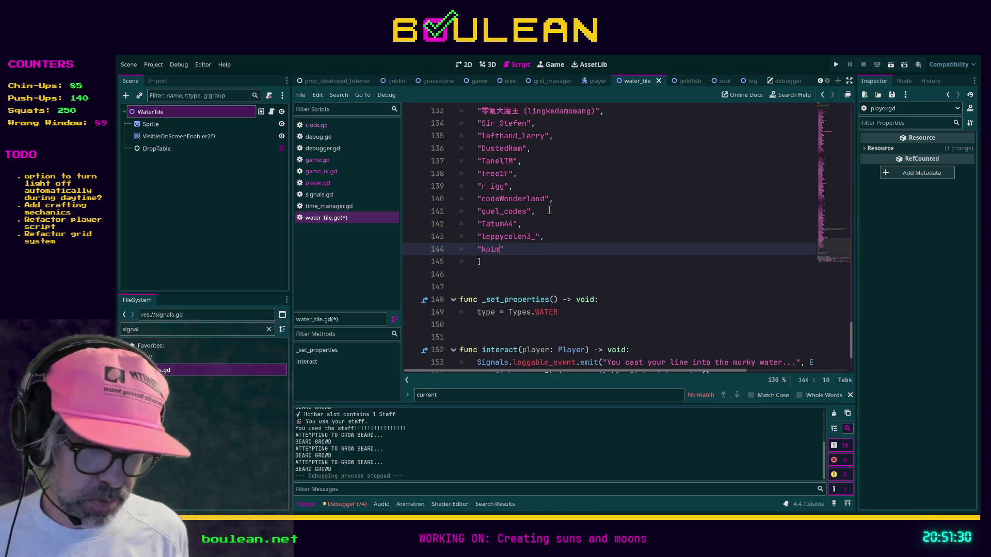
{"action": "type", "text": "\","}
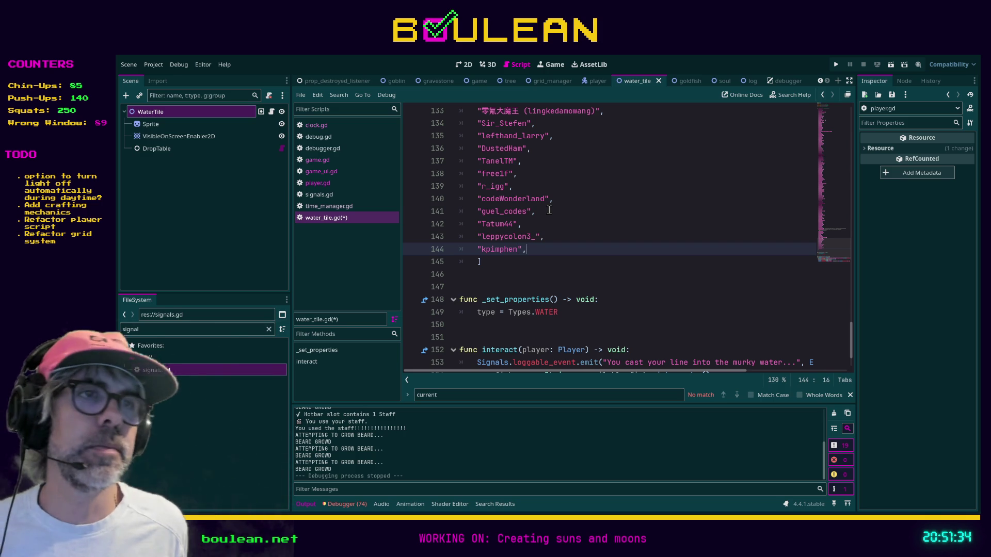
{"action": "key", "text": "ctrl+s"}
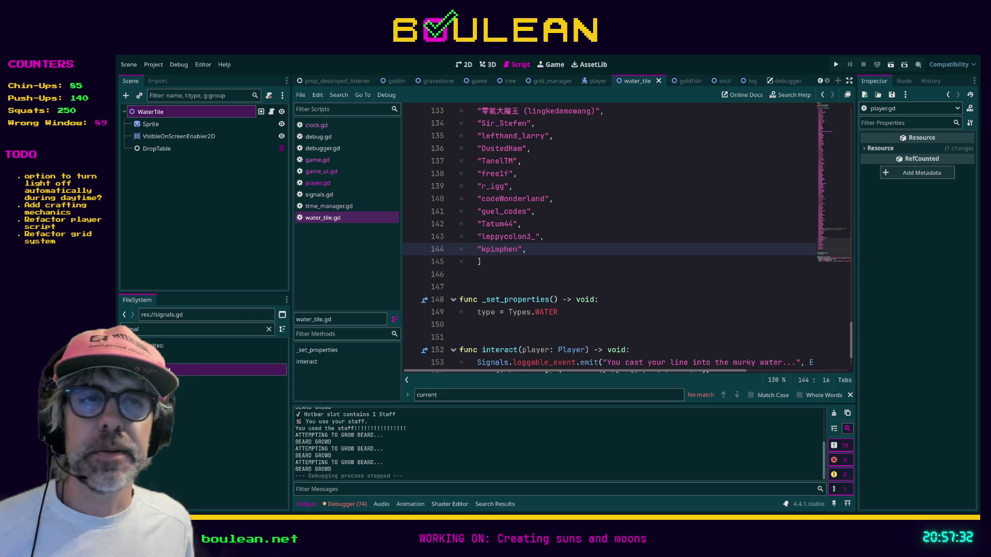
{"action": "left_click", "coordinate": [528, 275]}
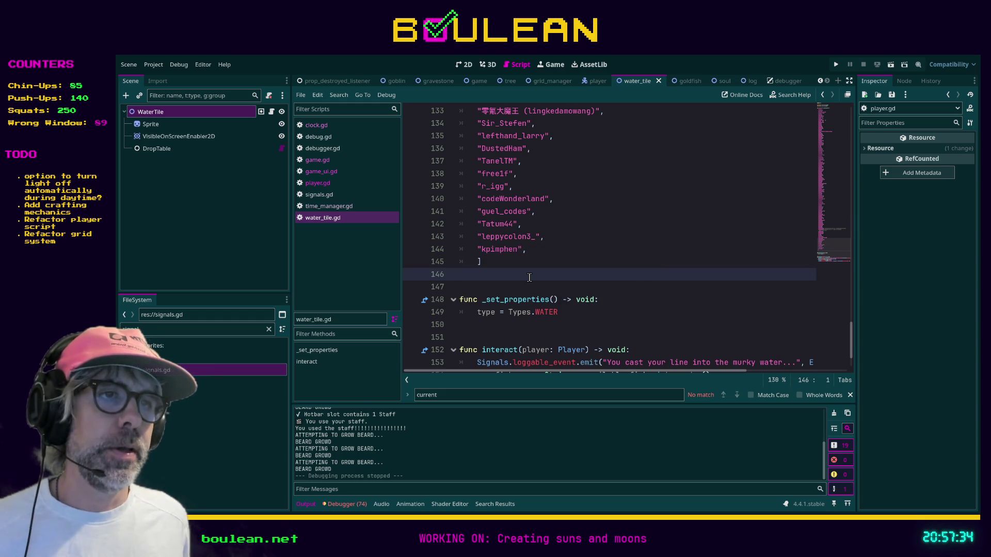
{"action": "key", "text": "F5"}
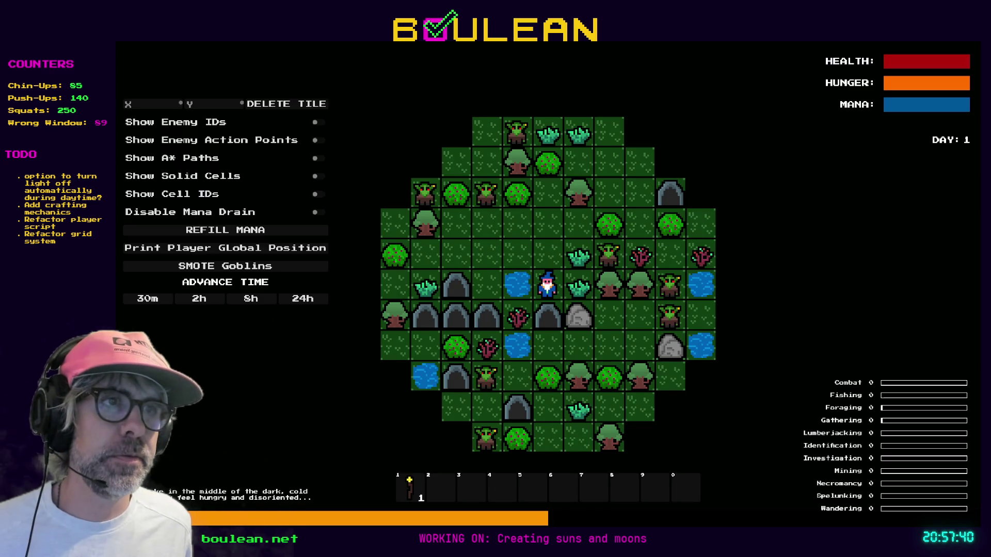
{"action": "key", "text": "Left"}
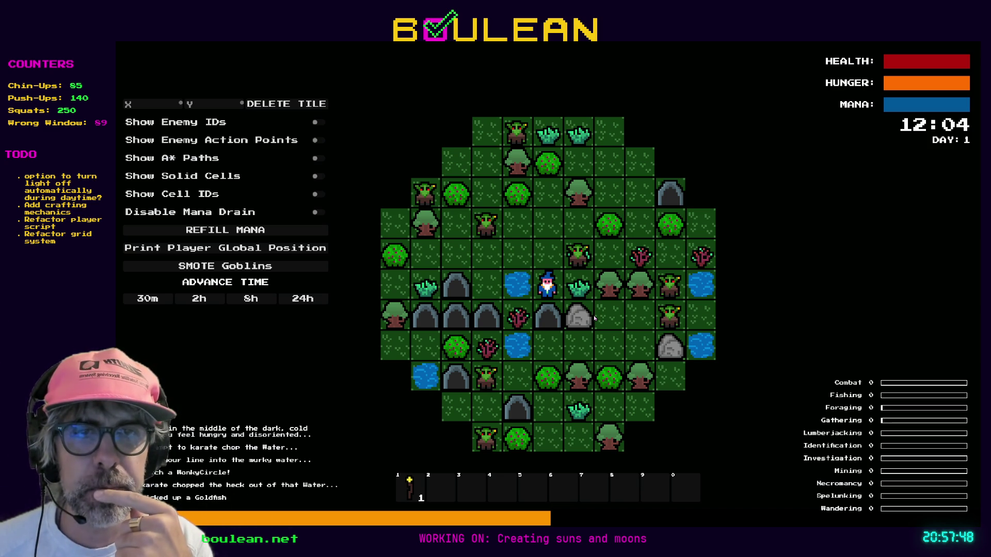
{"action": "key", "text": "Left"}
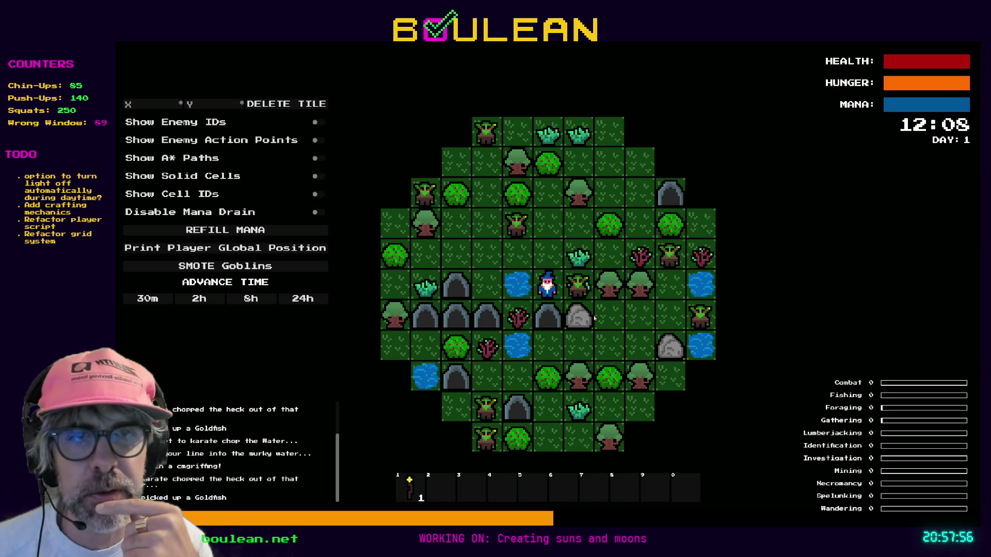
{"action": "key", "text": "space"}
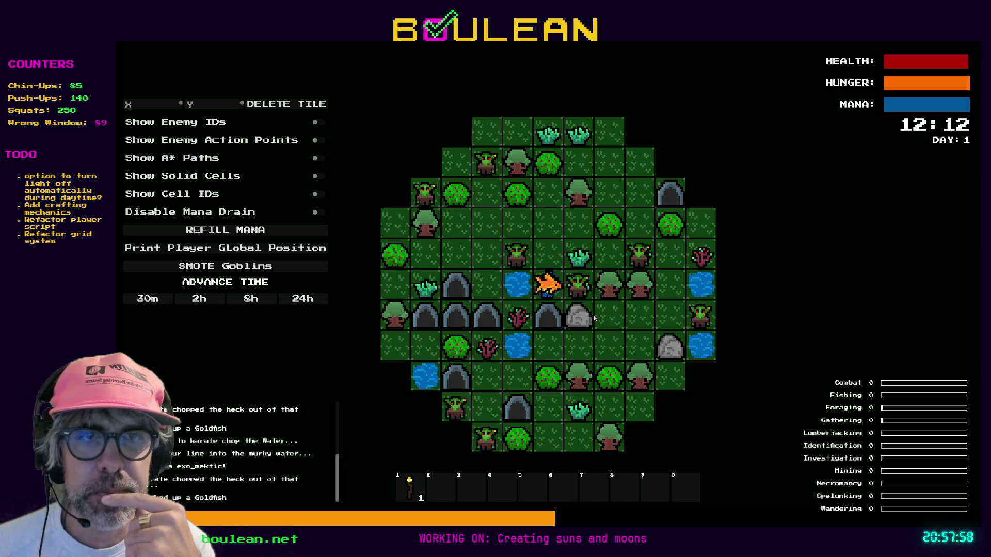
{"action": "key", "text": "space"}
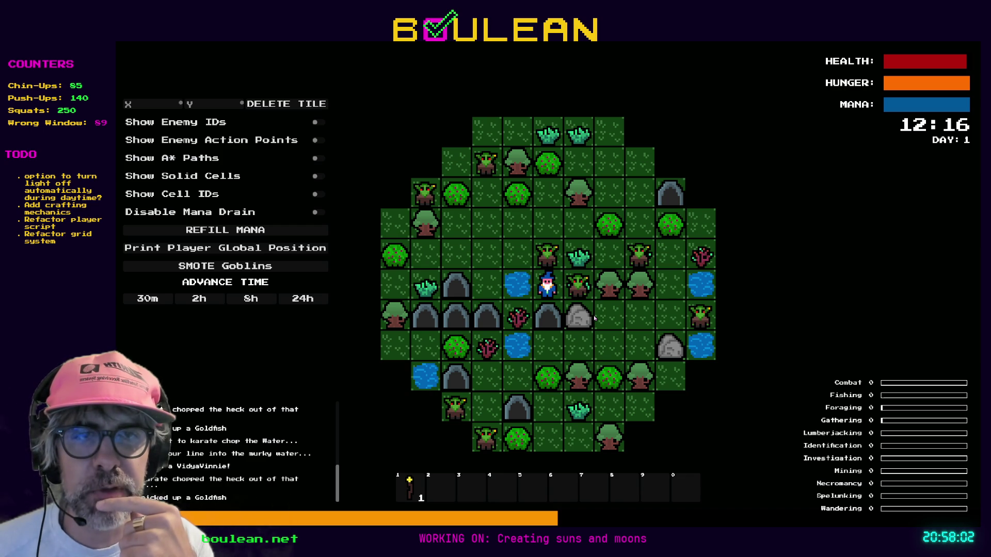
{"action": "key", "text": "space"}
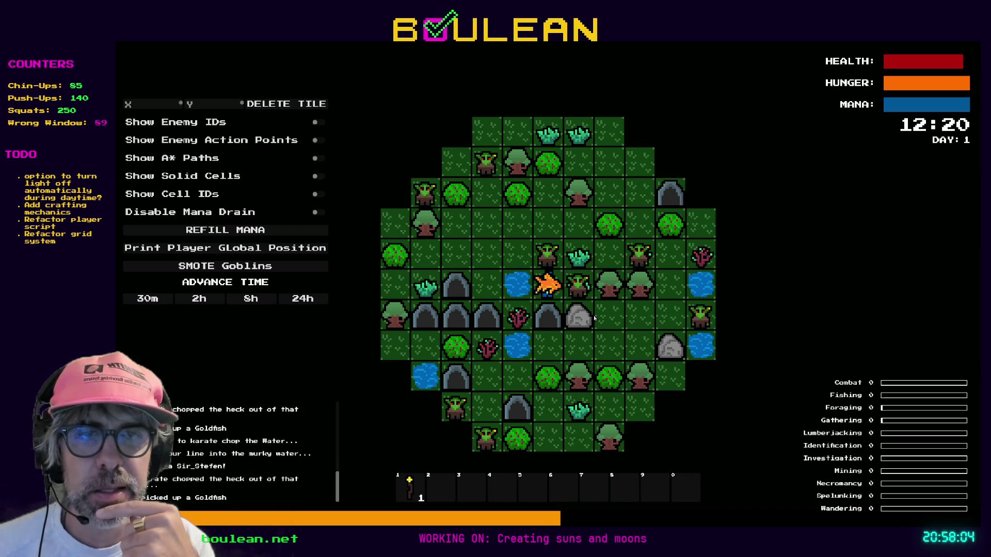
{"action": "key", "text": "space"}
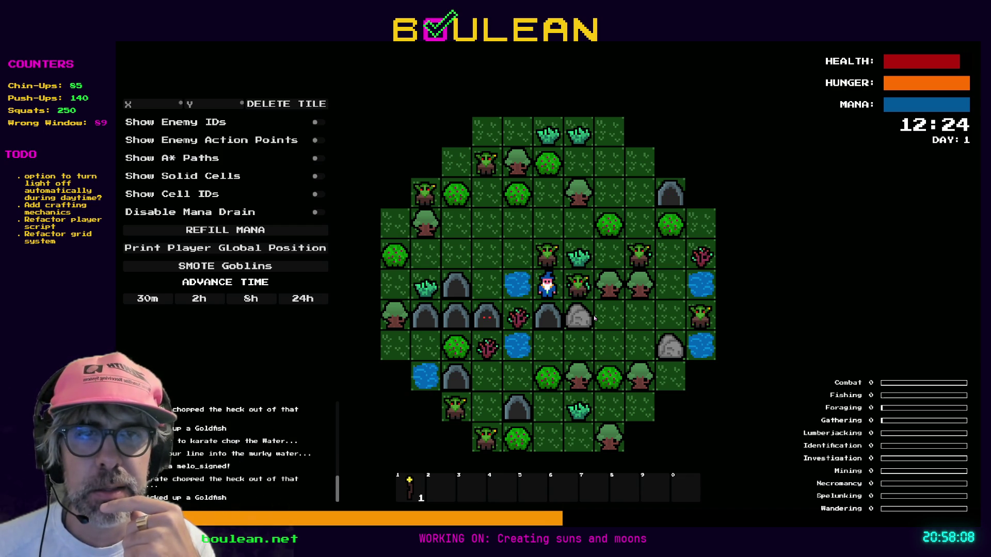
{"action": "key", "text": "space"}
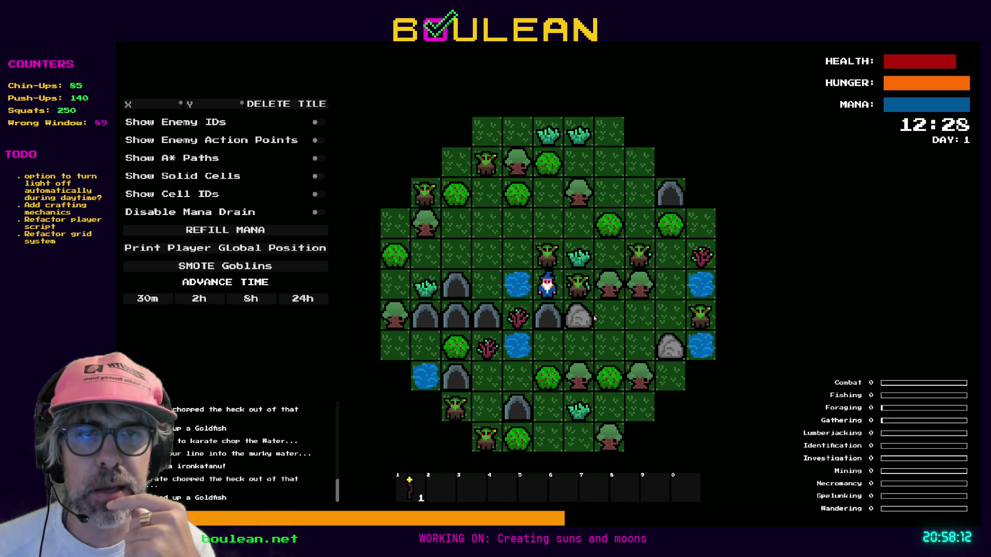
{"action": "key", "text": "space"}
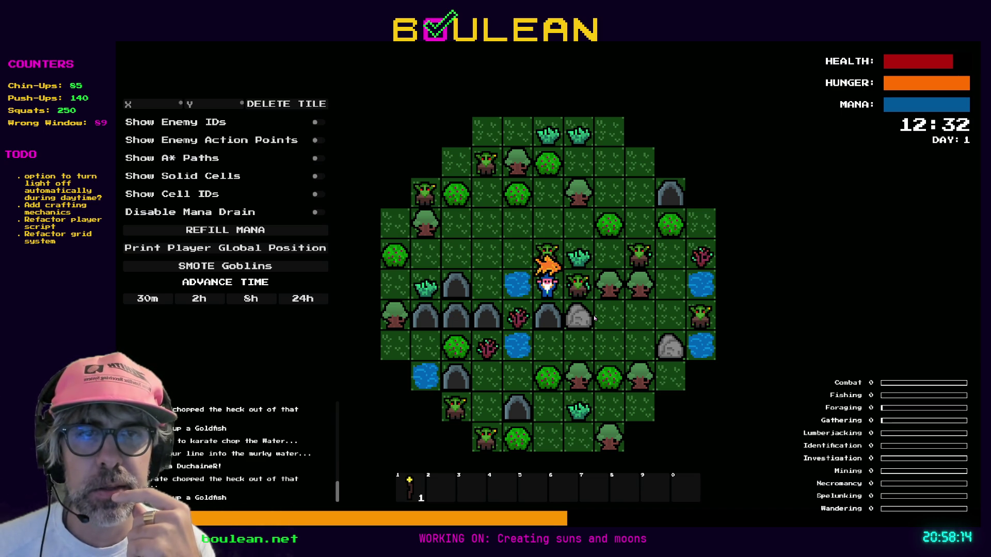
{"action": "key", "text": "space"}
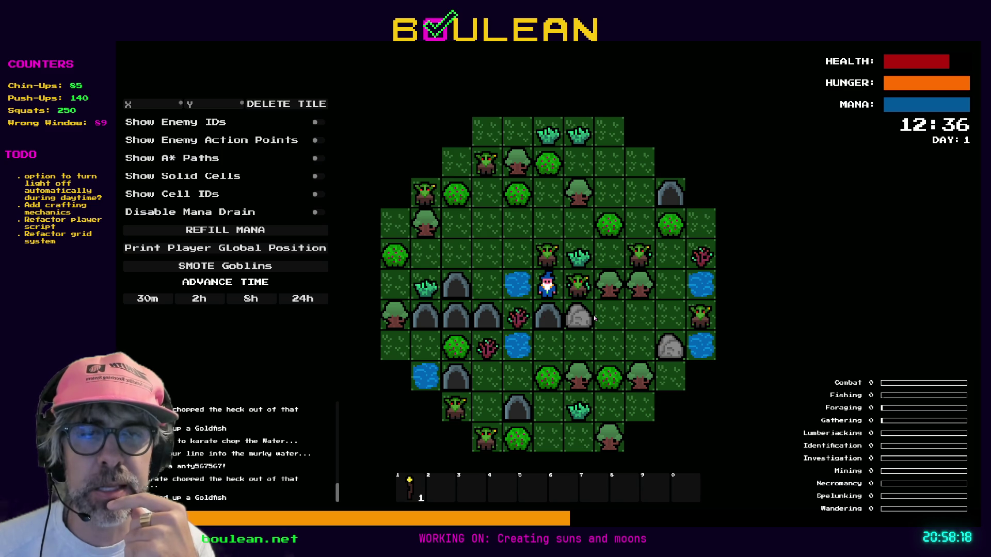
{"action": "key", "text": "space"}
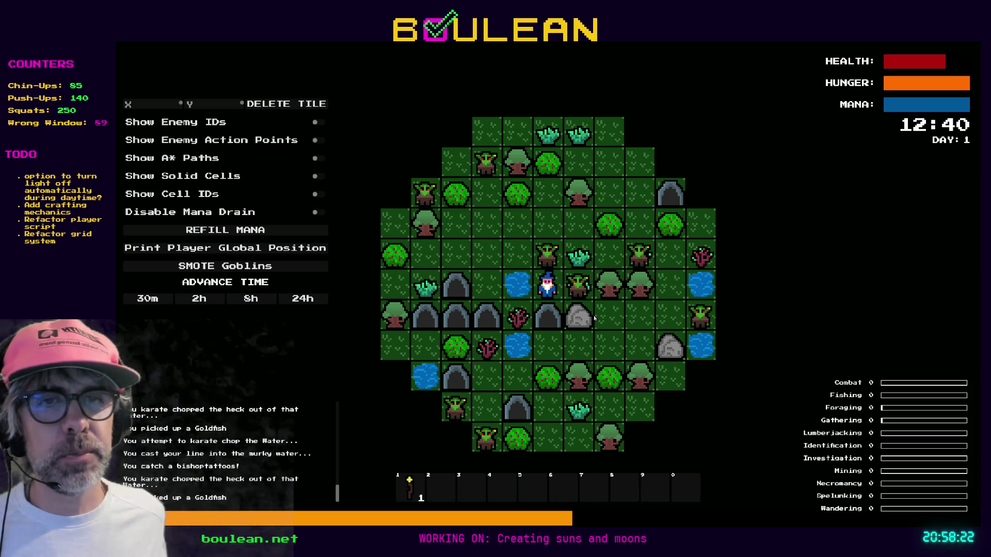
{"action": "key", "text": "space"}
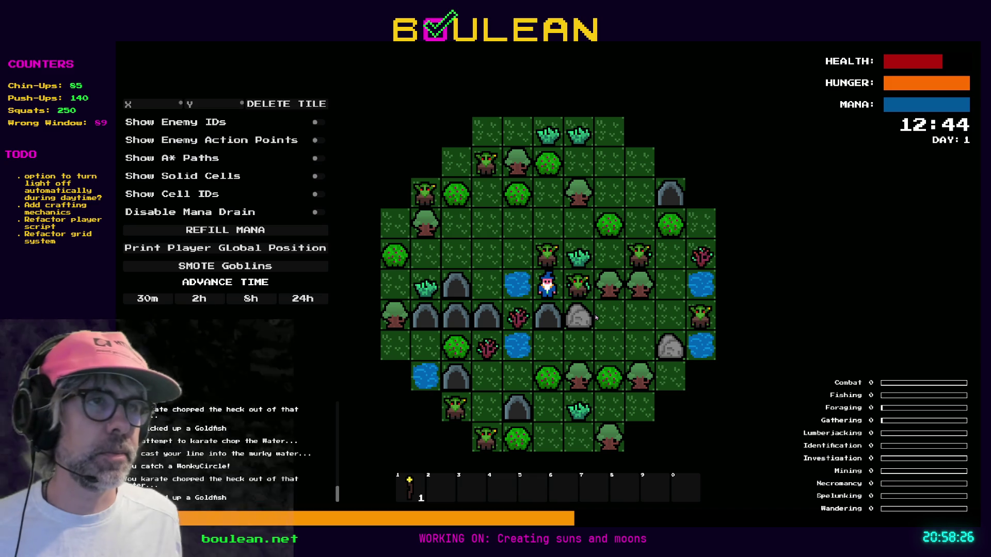
{"action": "key", "text": "F8"}
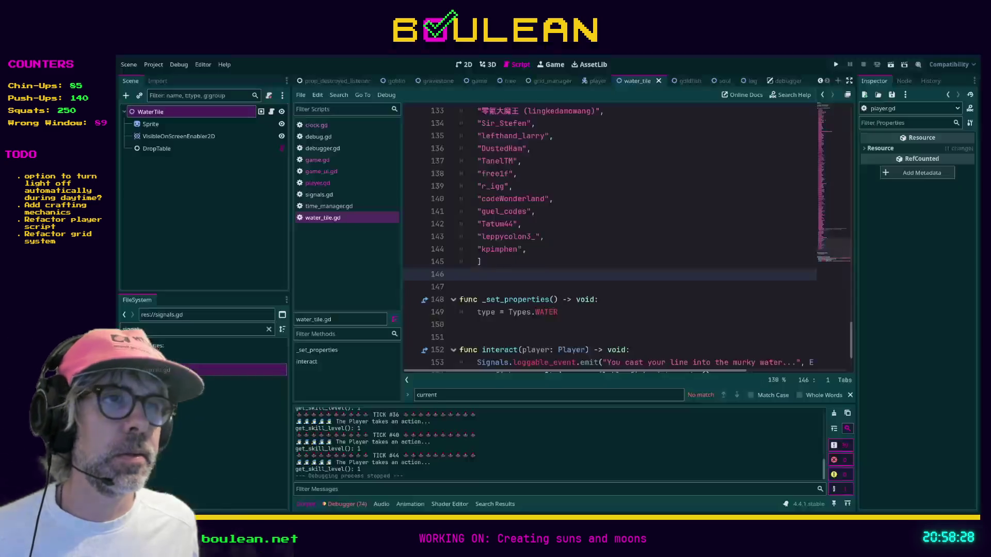